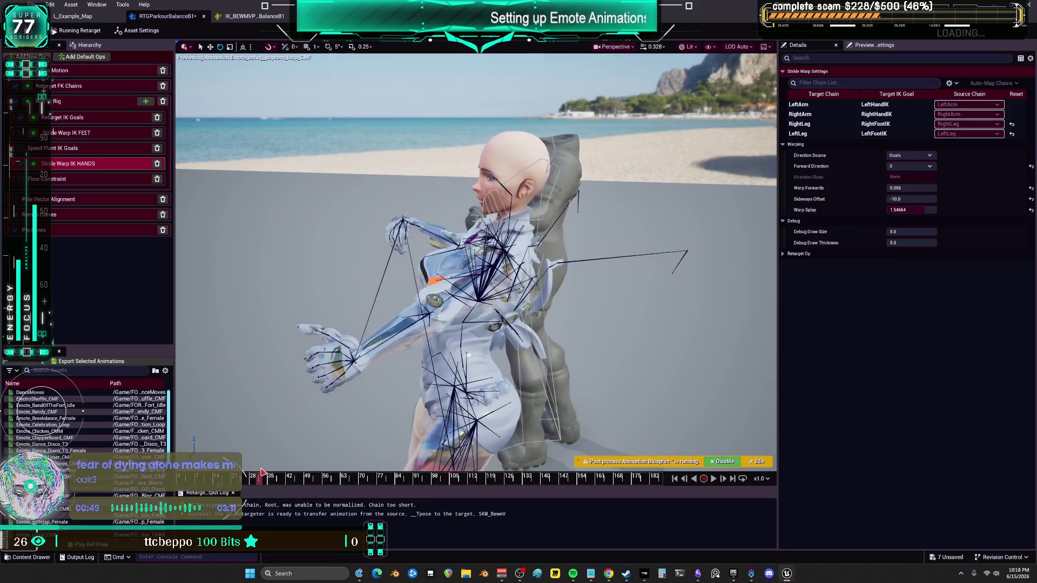
Set the hands' stride-warp forward direction to Y and reset warp forwards, sideways offset and splay
left_click(913, 165)
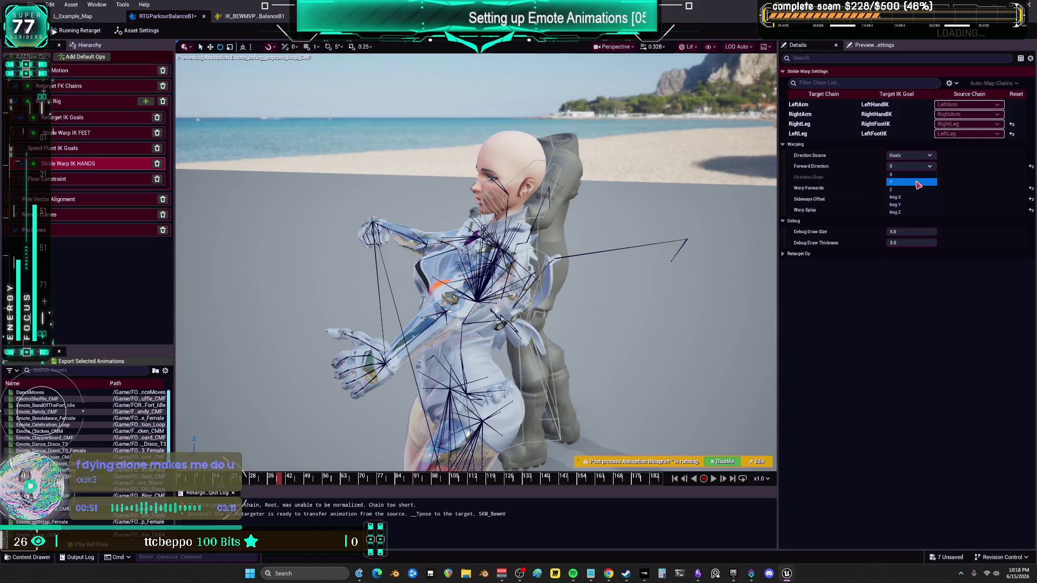
left_click(918, 186)
left_click(1031, 199)
left_click(1031, 188)
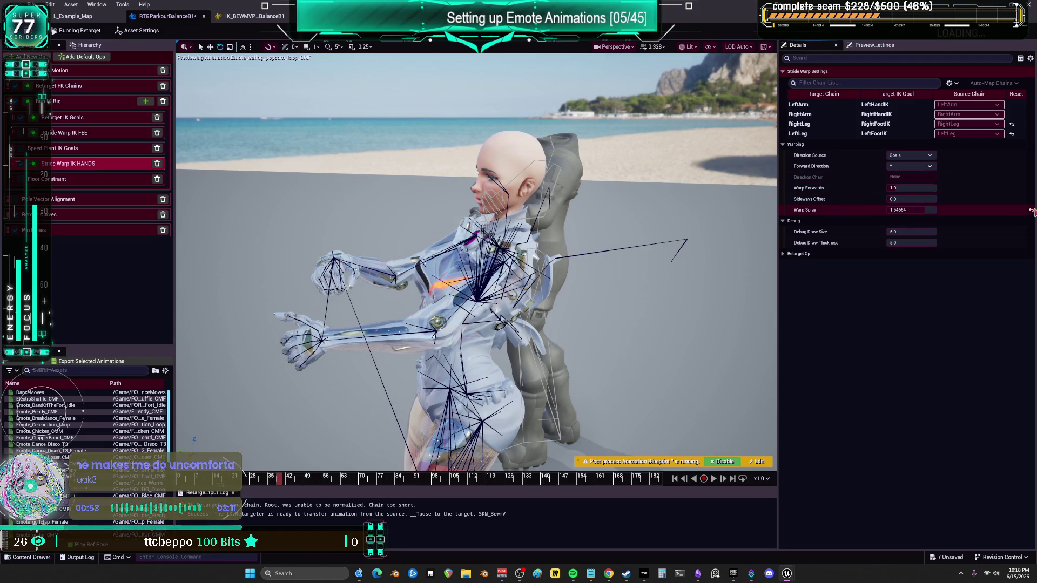
left_click(1031, 210)
left_click(713, 479)
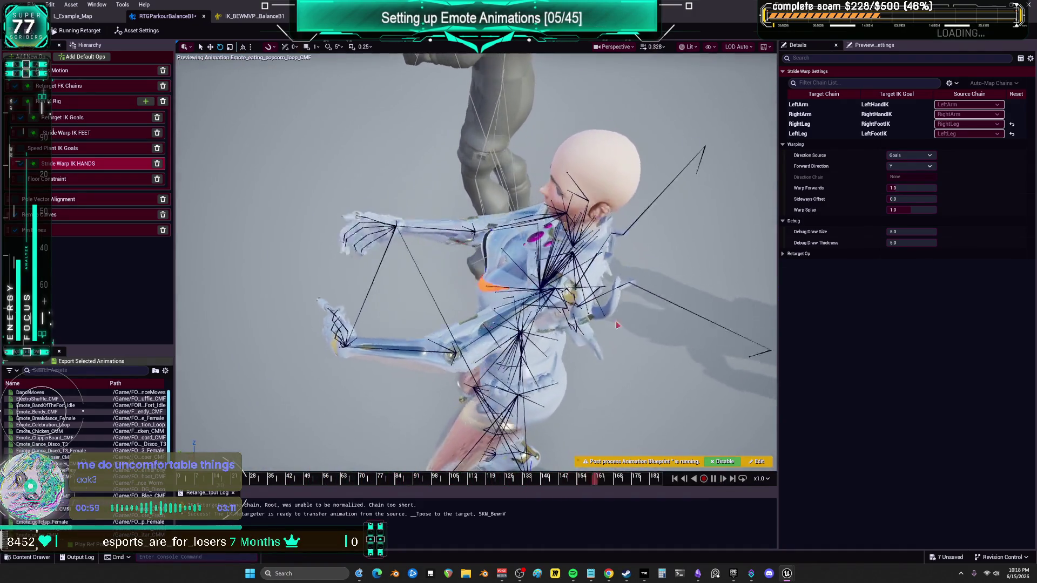
Try more warp forwards on both arm chains, then restore splay 1.0, sideways 0.0, forwards 1.0
left_click(820, 106)
left_click(822, 112)
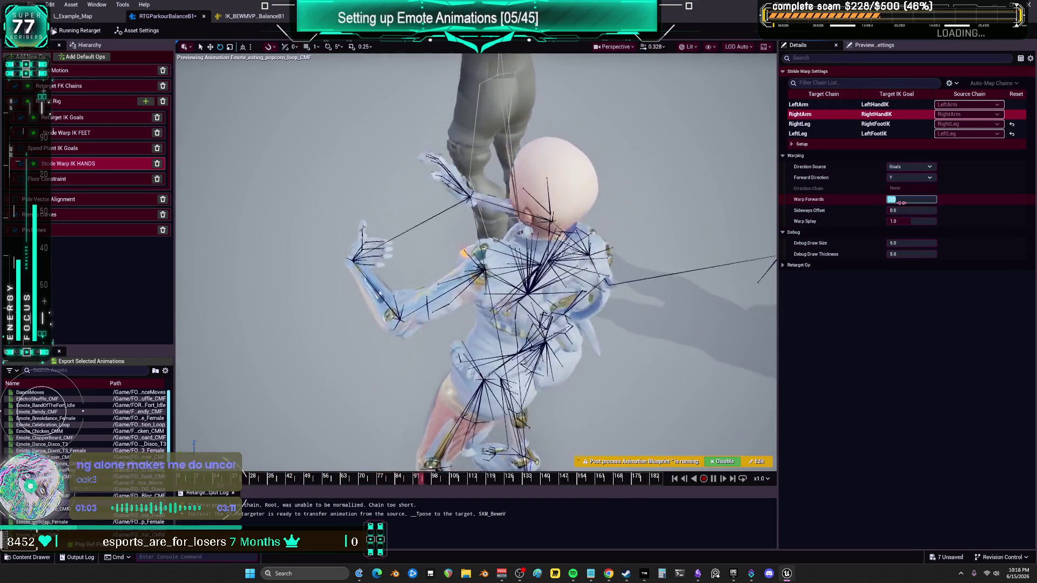
mouse_move(898, 199)
left_mouse_down()
mouse_move(923, 200)
mouse_move(894, 210)
mouse_move(934, 221)
mouse_move(896, 221)
left_mouse_up()
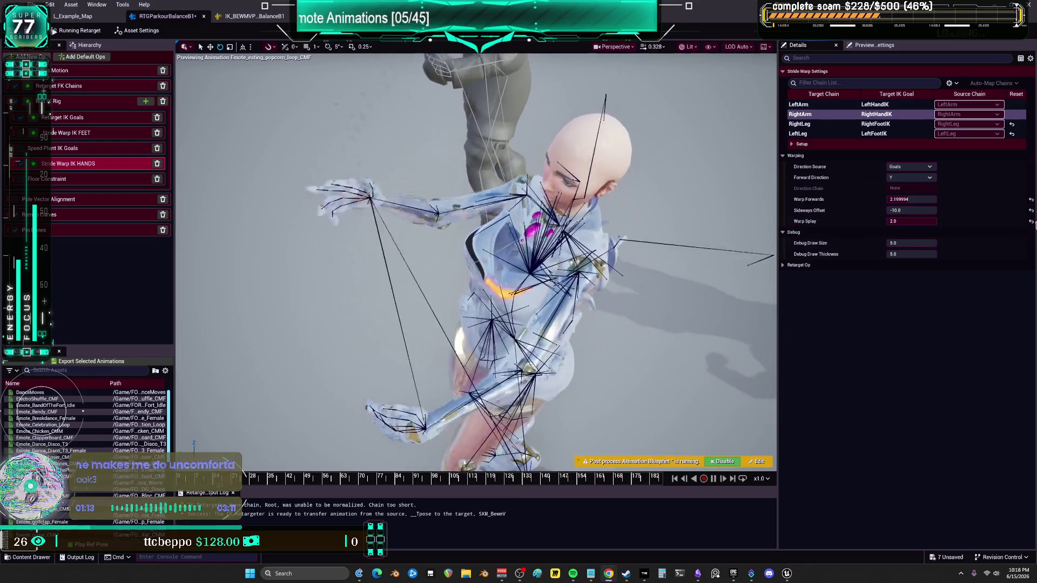
left_click(1031, 221)
left_click(1031, 211)
left_click(1031, 199)
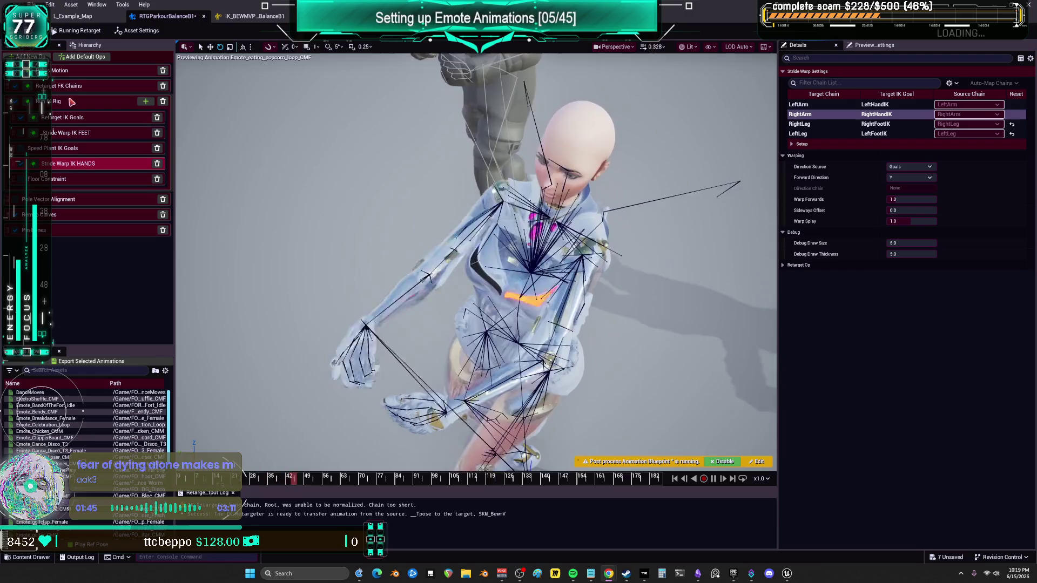
Enable IK on the RightArm goal and try a static local offset, then reset it to zero
left_click(62, 117)
left_click(800, 114)
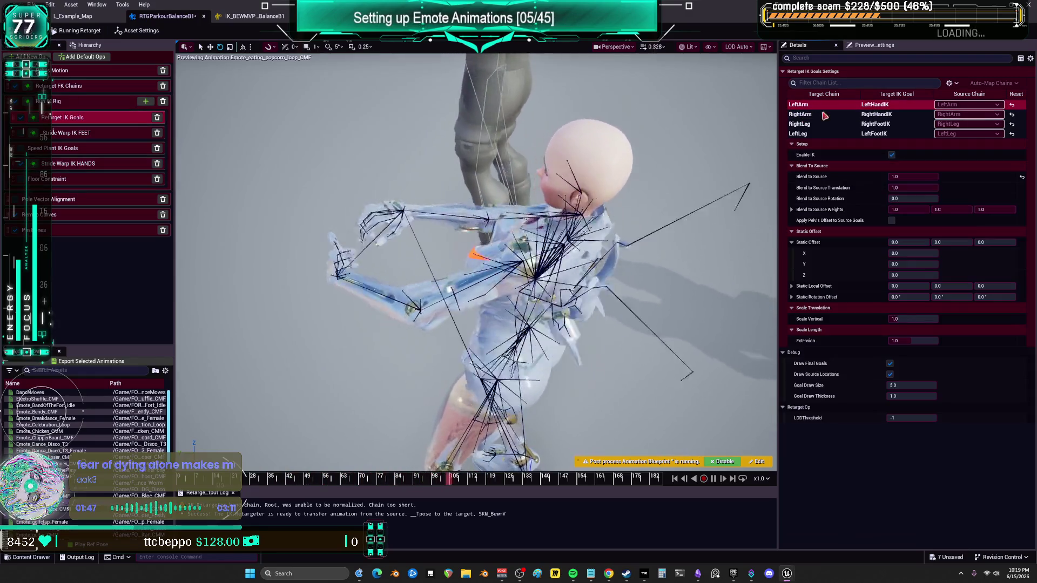
left_click(890, 155)
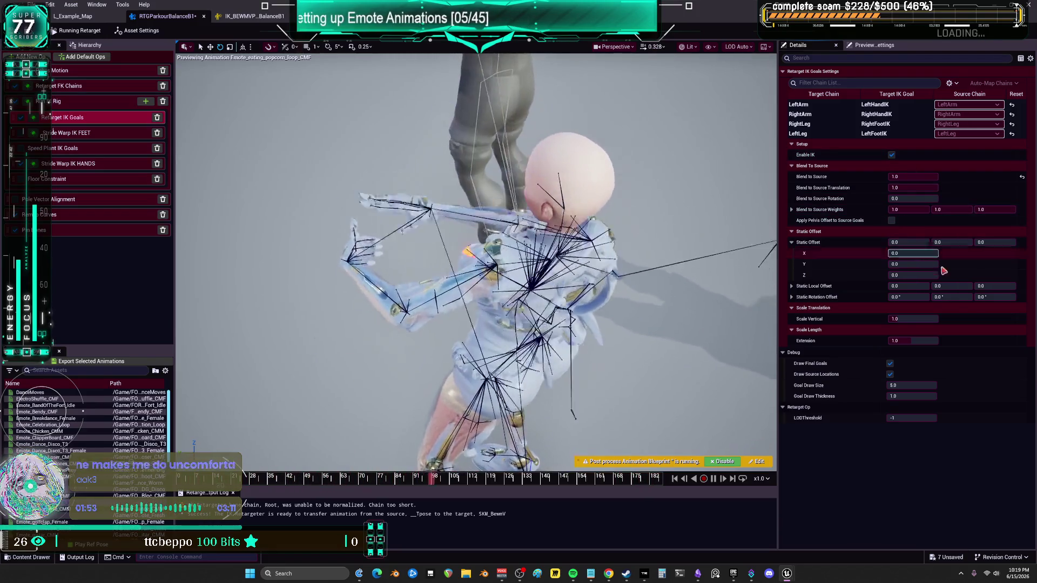
left_click_drag(908, 286, 918, 289)
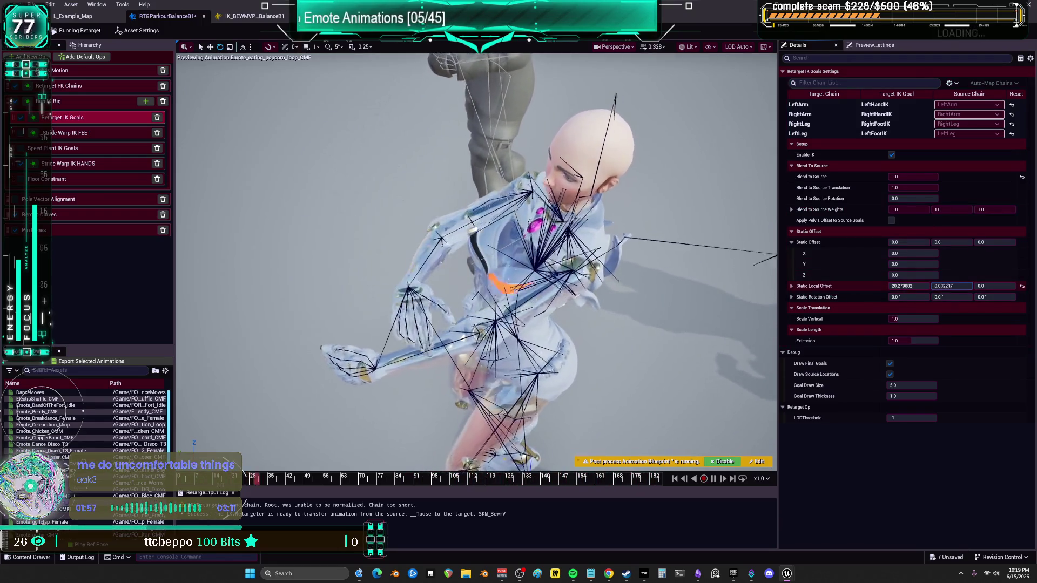
mouse_move(951, 286)
left_mouse_down()
mouse_move(940, 287)
mouse_move(999, 286)
left_mouse_up()
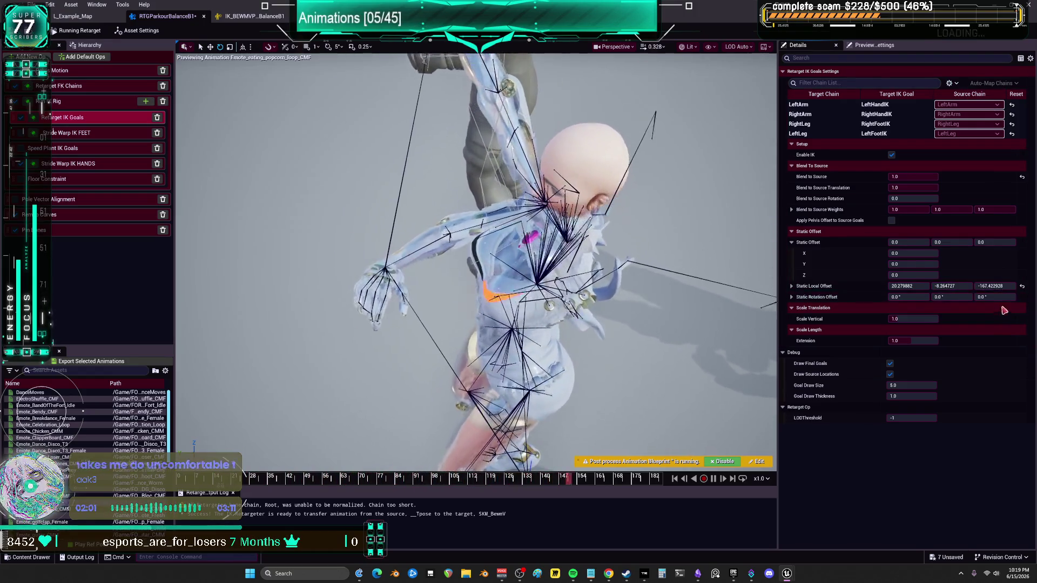
left_click(1022, 286)
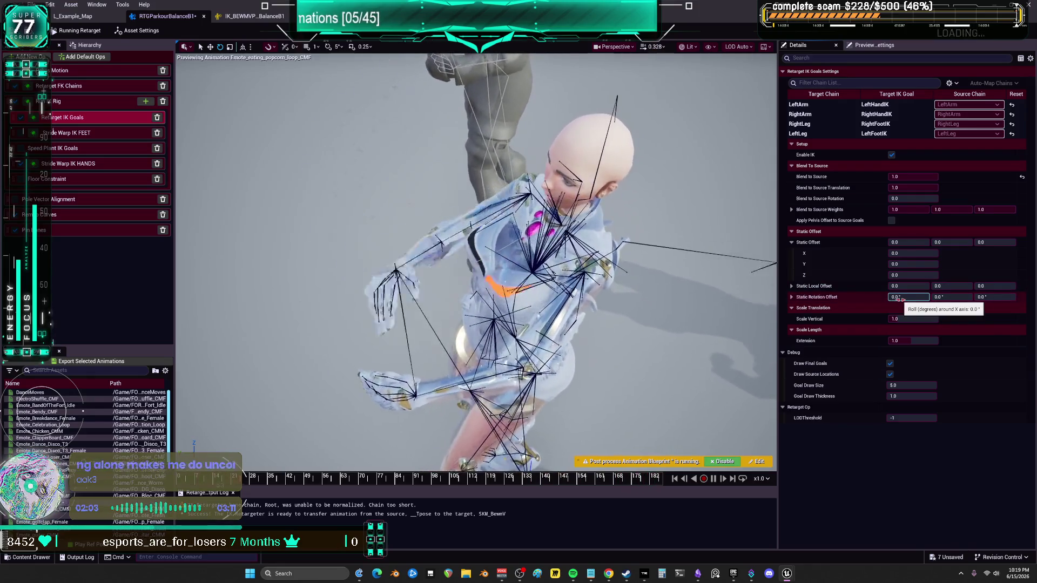
Lower the arm goals' Extension, bringing the right arm down to about 0.67
left_click_drag(912, 341, 910, 341)
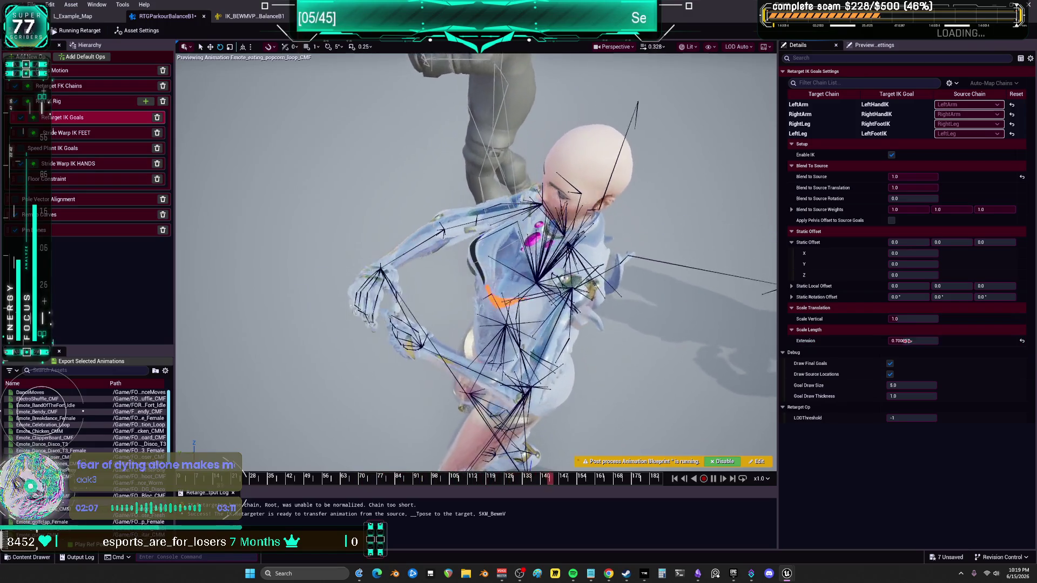
left_click(812, 105)
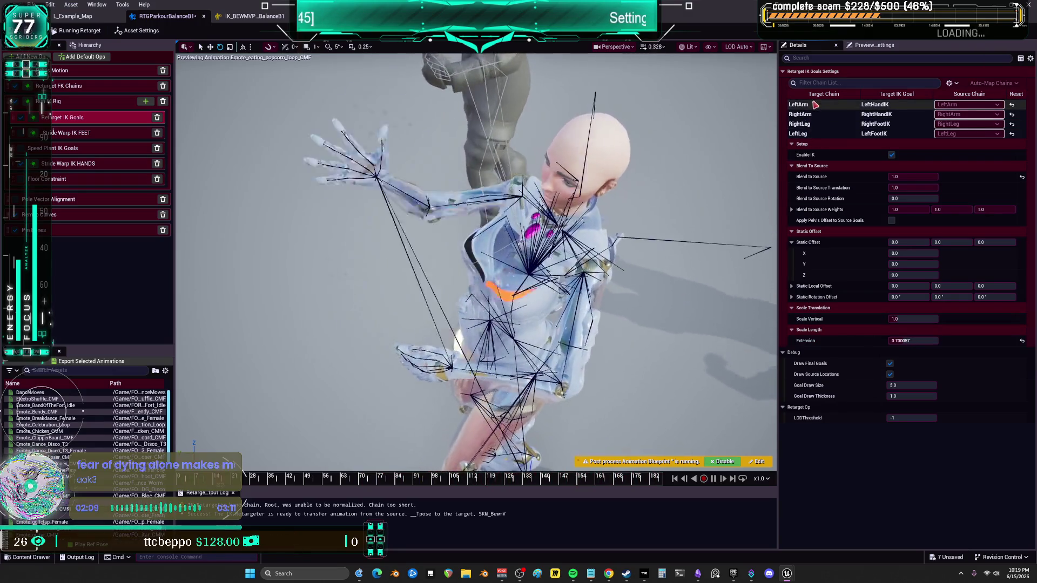
left_click(825, 114)
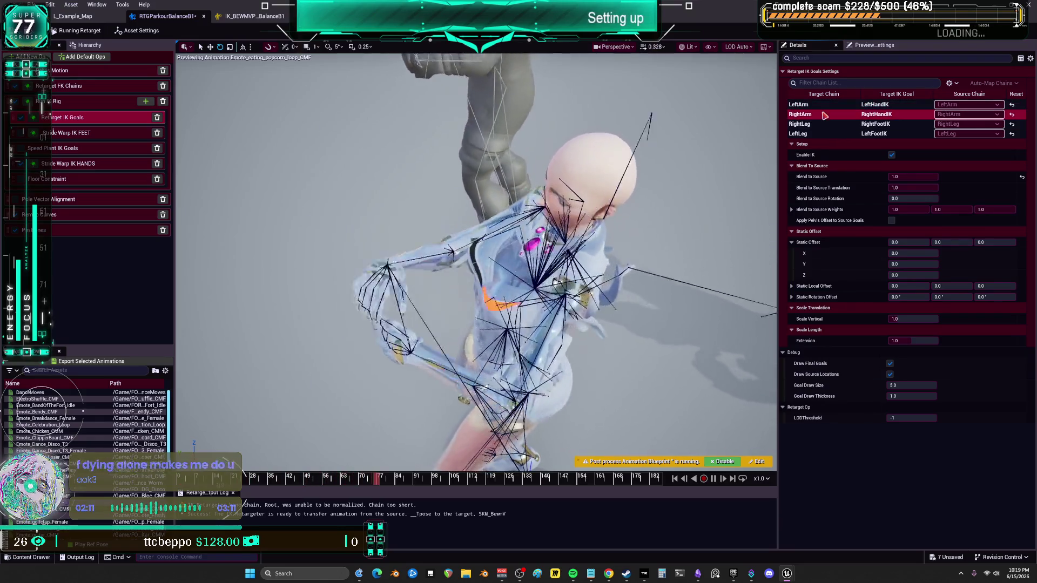
left_click(912, 341)
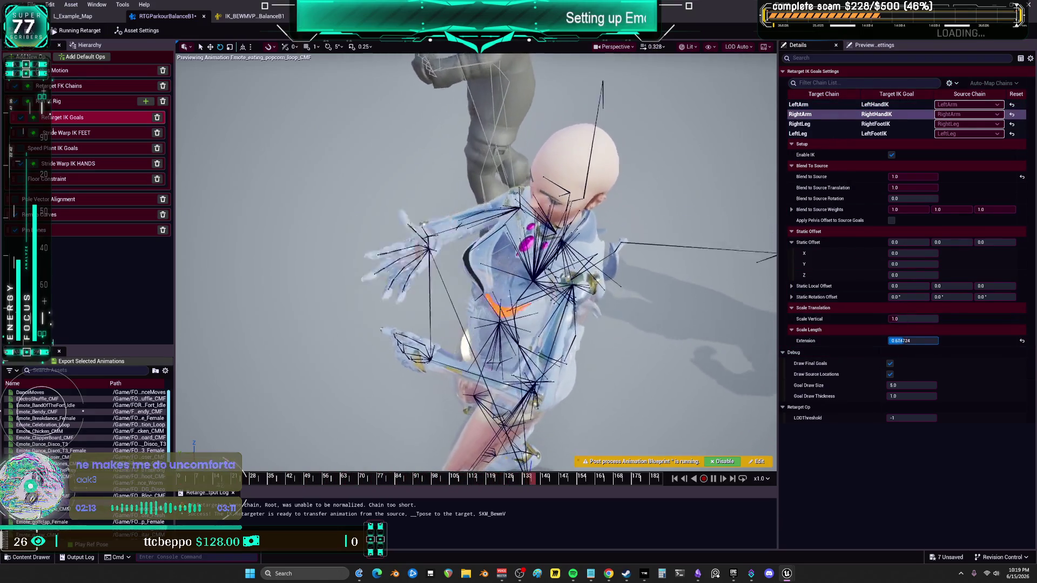
left_click_drag(912, 341, 926, 340)
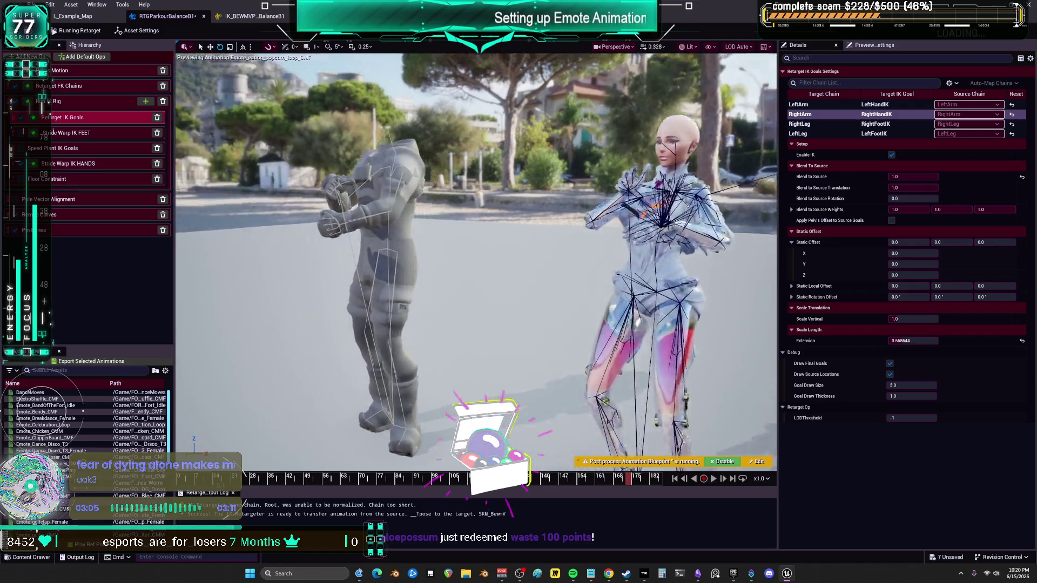
Pause the preview and tilt the right arm's rotation offset, then rotate the left arm about -28.8°
left_click(723, 478)
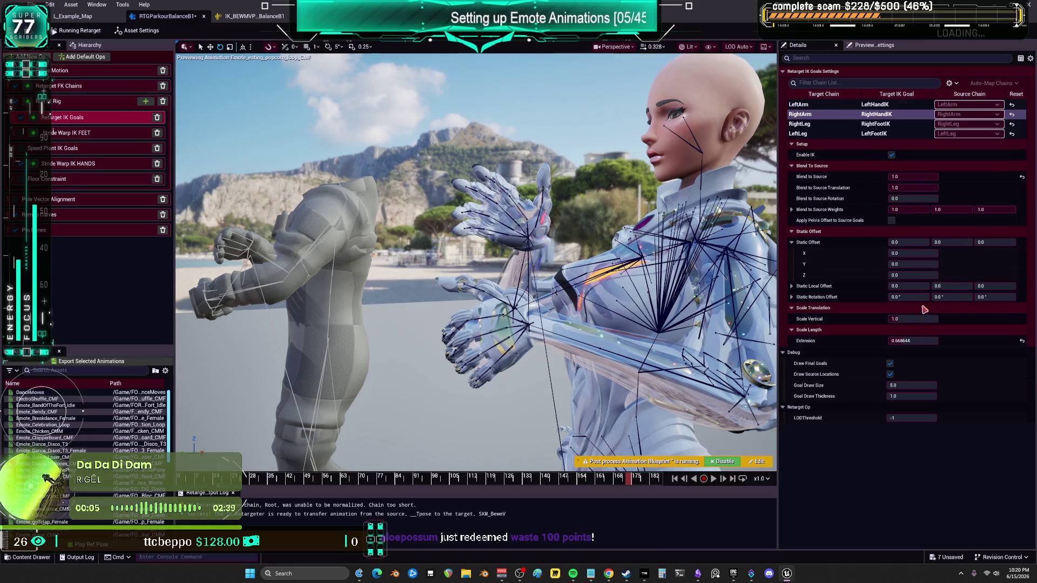
left_click_drag(950, 297, 928, 296)
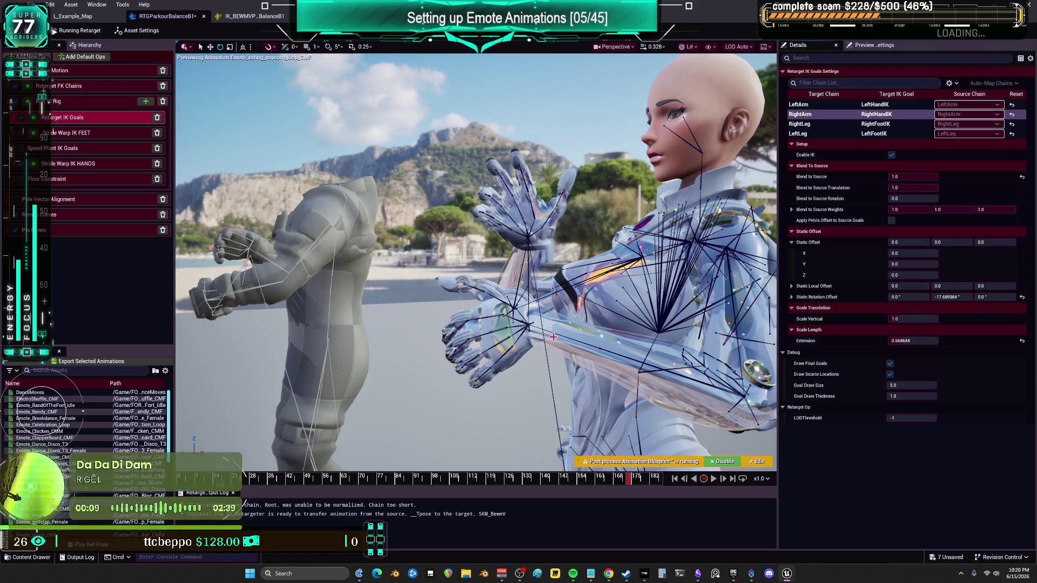
left_click(821, 105)
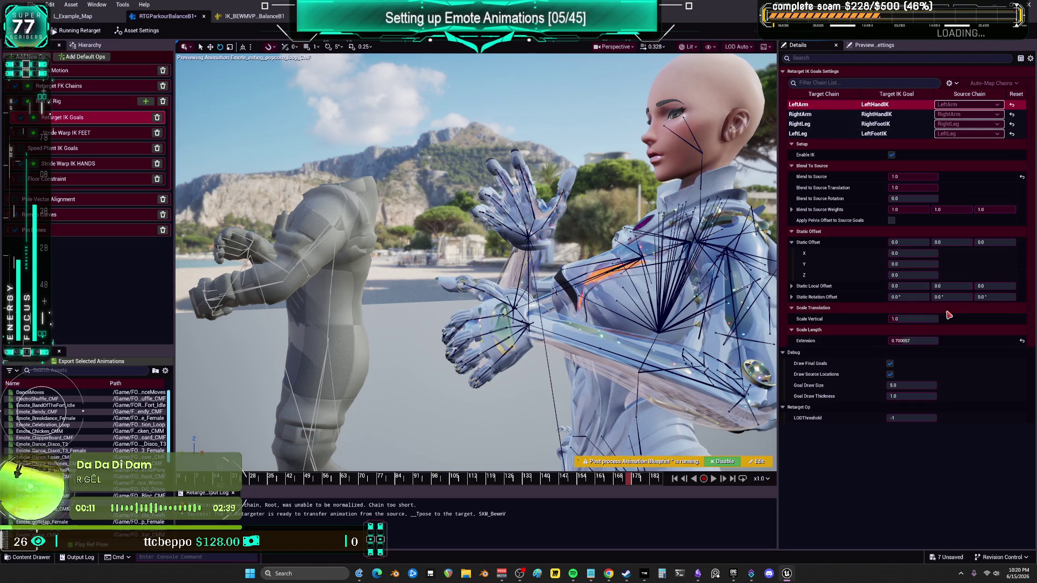
left_click(943, 297)
left_click_drag(939, 296, 919, 296)
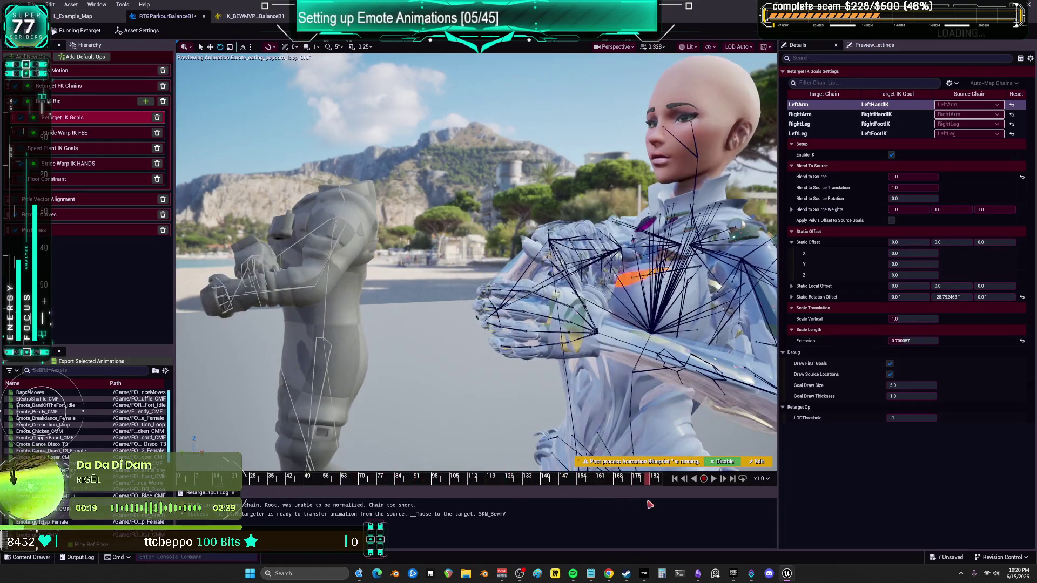
Replay the emote preview while orbiting around the character to review the arms
left_click_drag(635, 382, 623, 385)
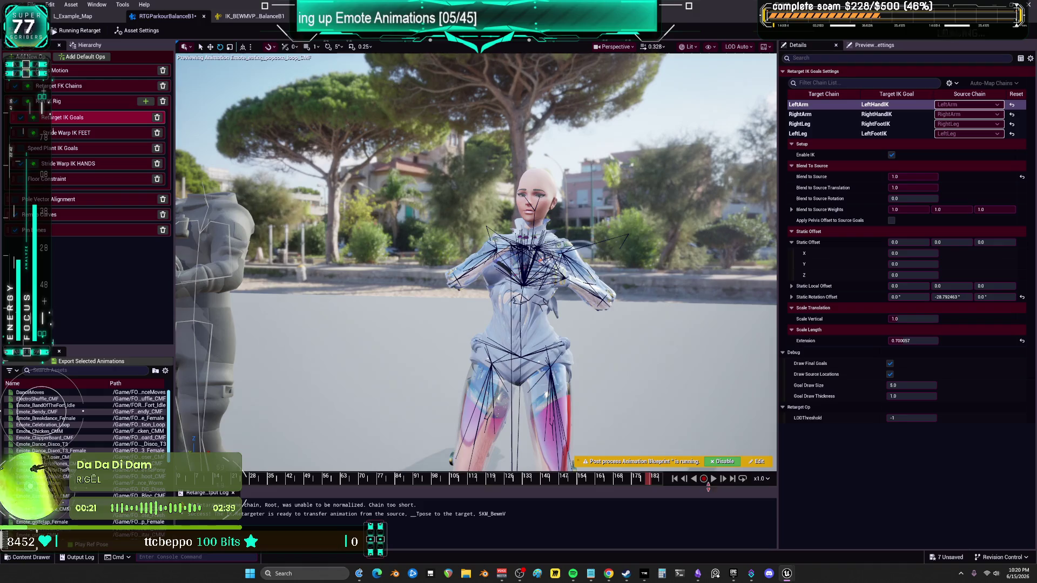
left_click(713, 478)
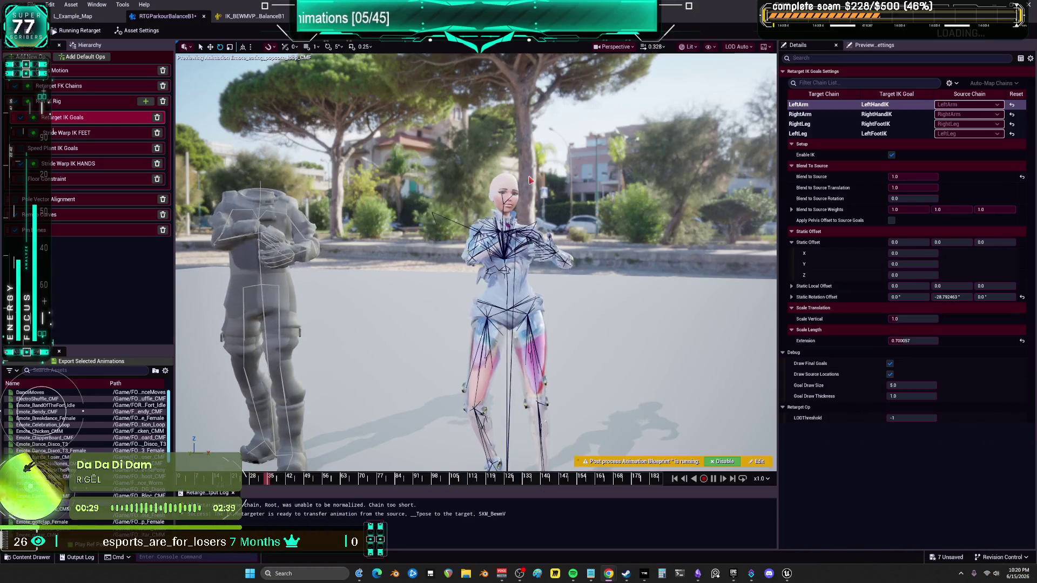
left_click_drag(531, 179, 486, 182)
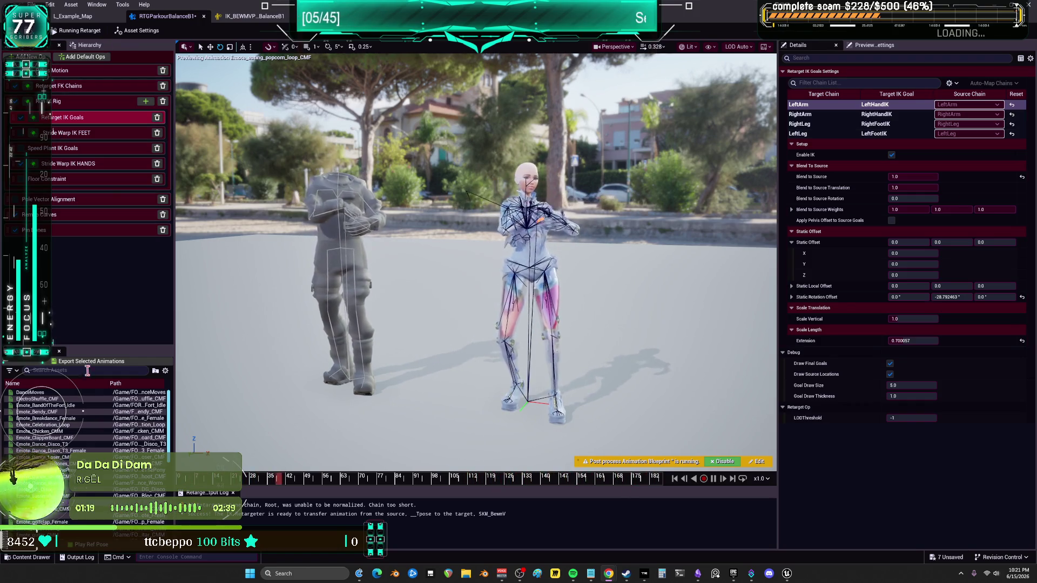
Batch-export the retargeted popcorn emote to the confirmed folder, then preview Emote_FlossDance_CMM
left_click(135, 361)
left_click(553, 414)
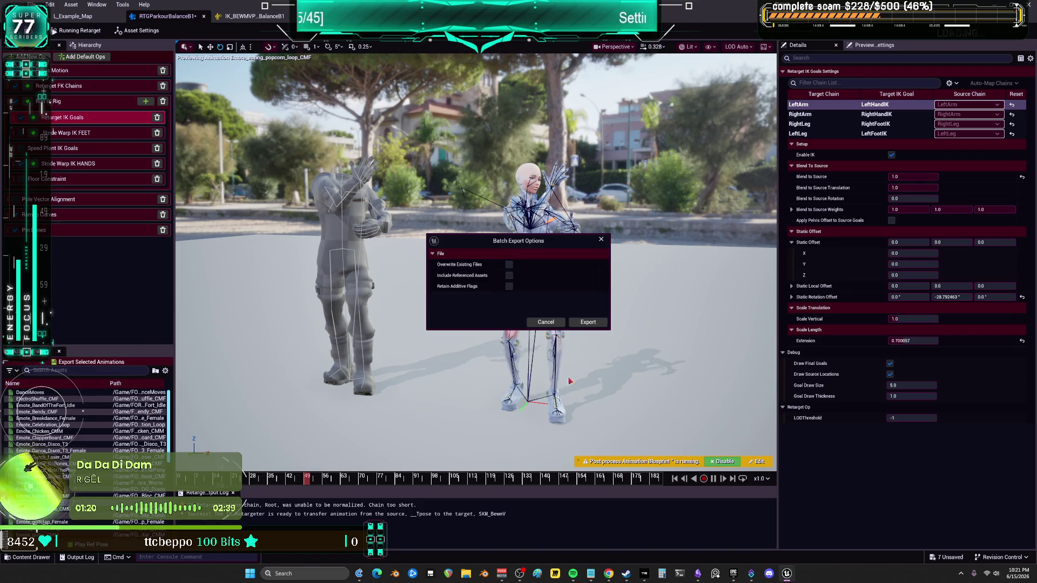
left_click(594, 321)
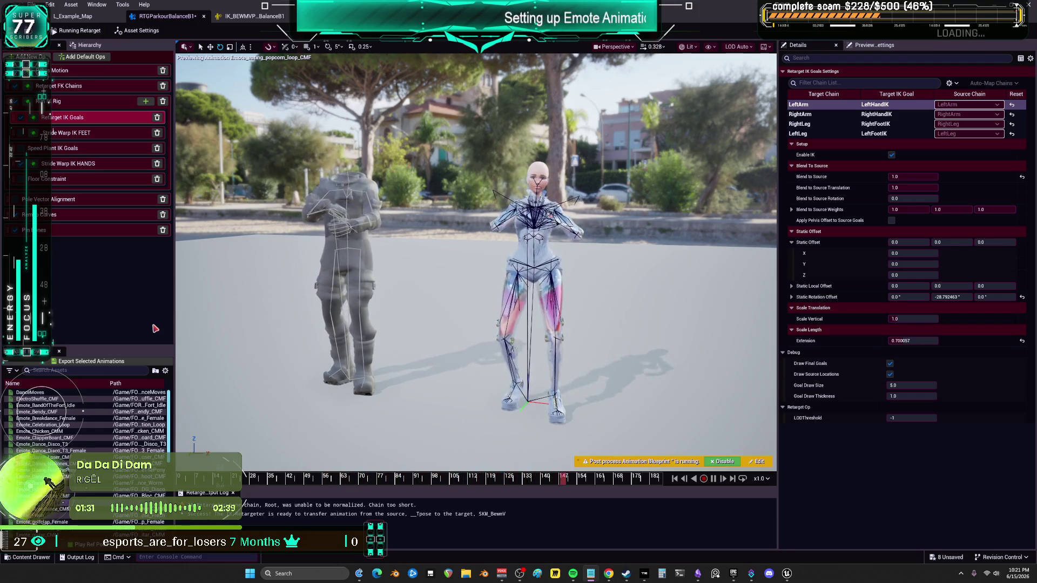
scroll(87, 427, "down", 2)
left_click(44, 470)
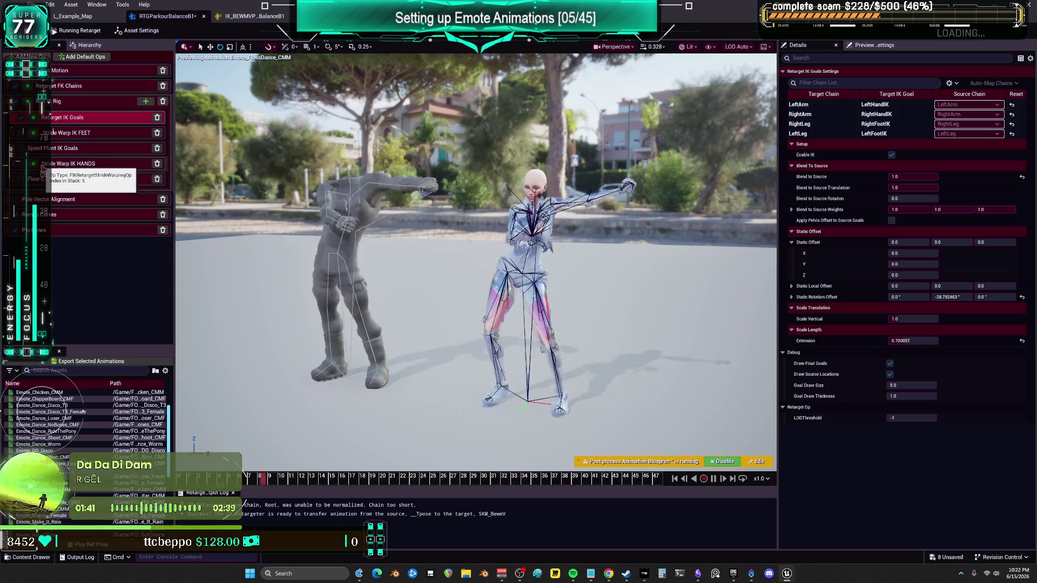
Reset the RightArm IK goal's static rotation offset to zero, then check the LeftArm goal
left_click(20, 164)
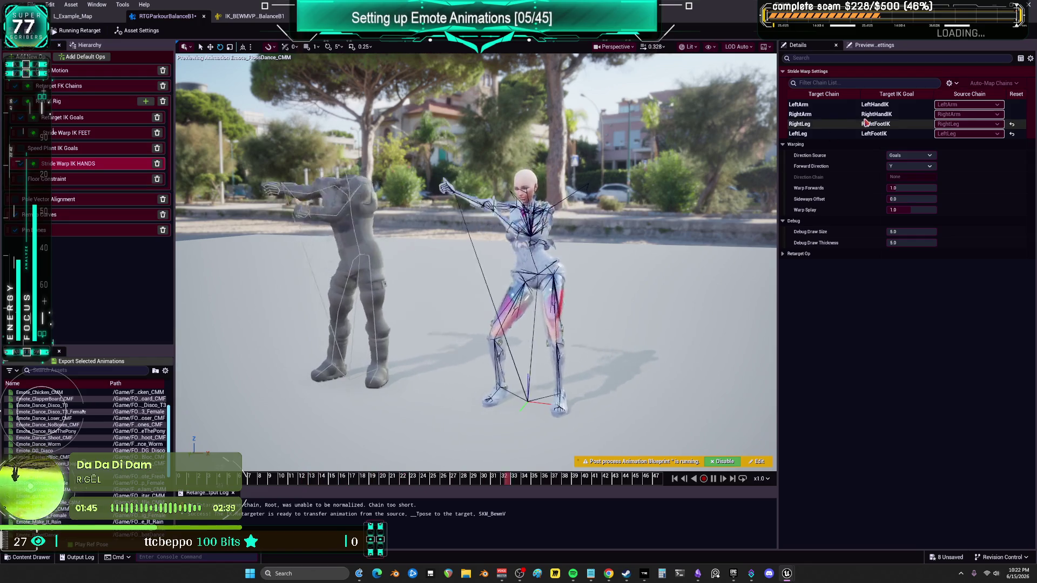
left_click(76, 102)
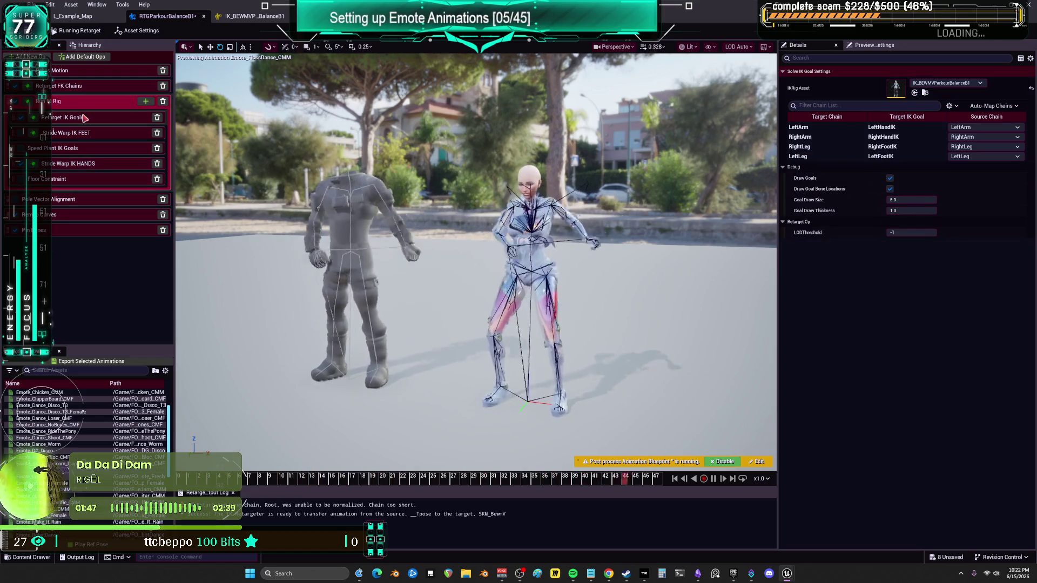
left_click(81, 118)
left_click(799, 114)
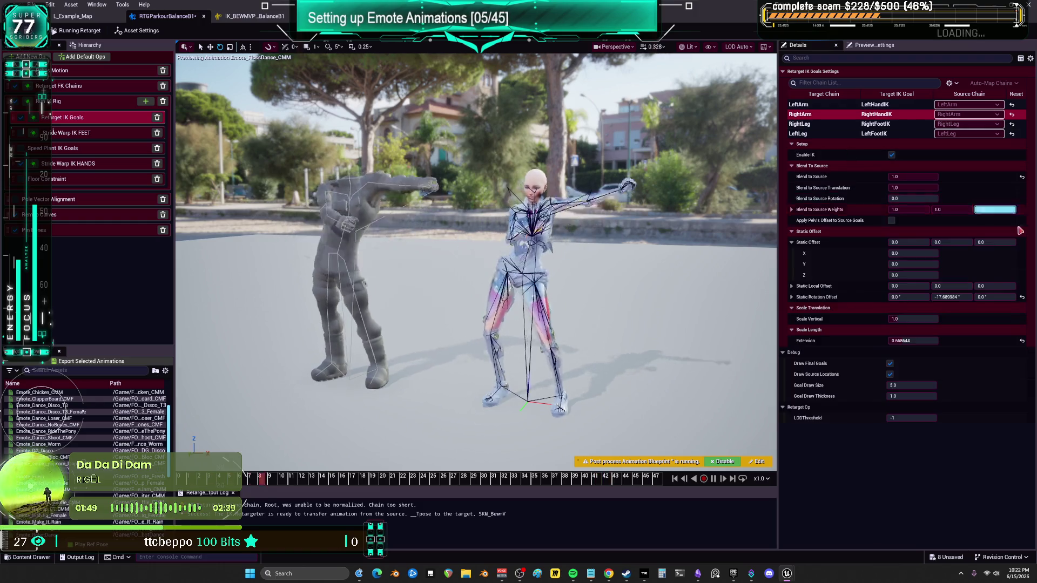
left_click(1021, 297)
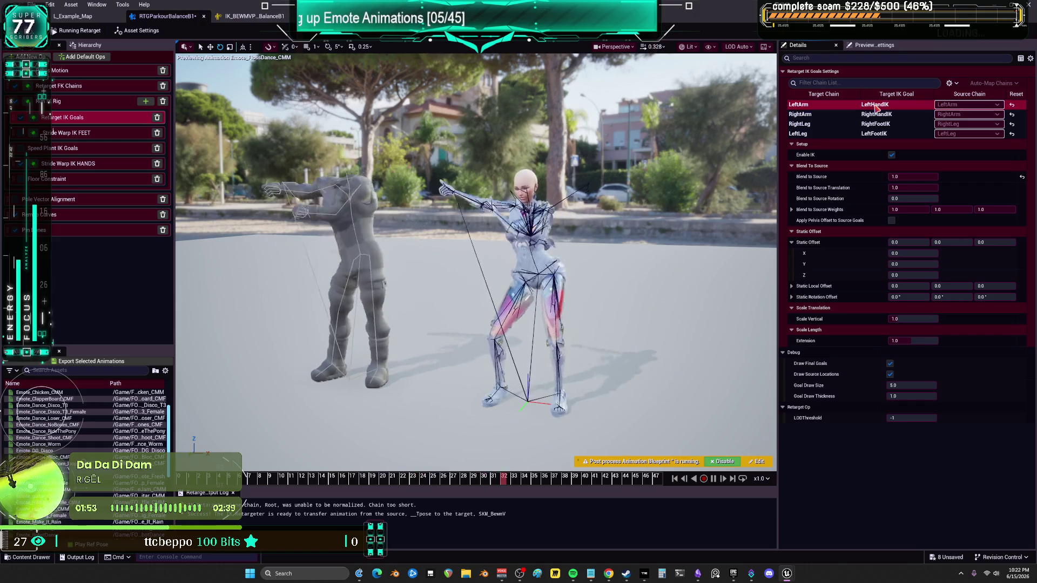
left_click(1022, 105)
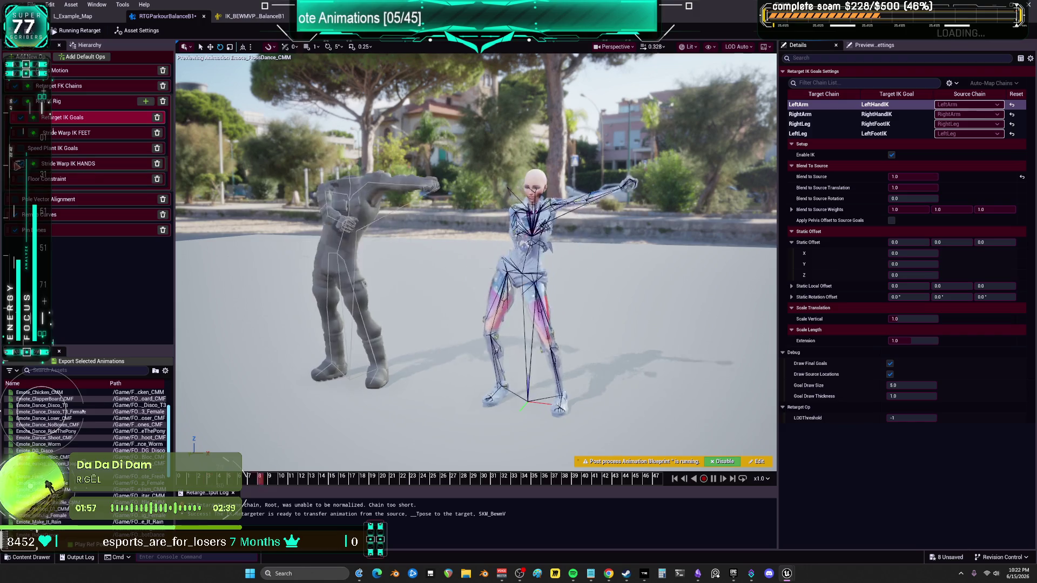
Set the hand stride warp sideways offset to 100, then drag it down to about 33.7
left_click(54, 163)
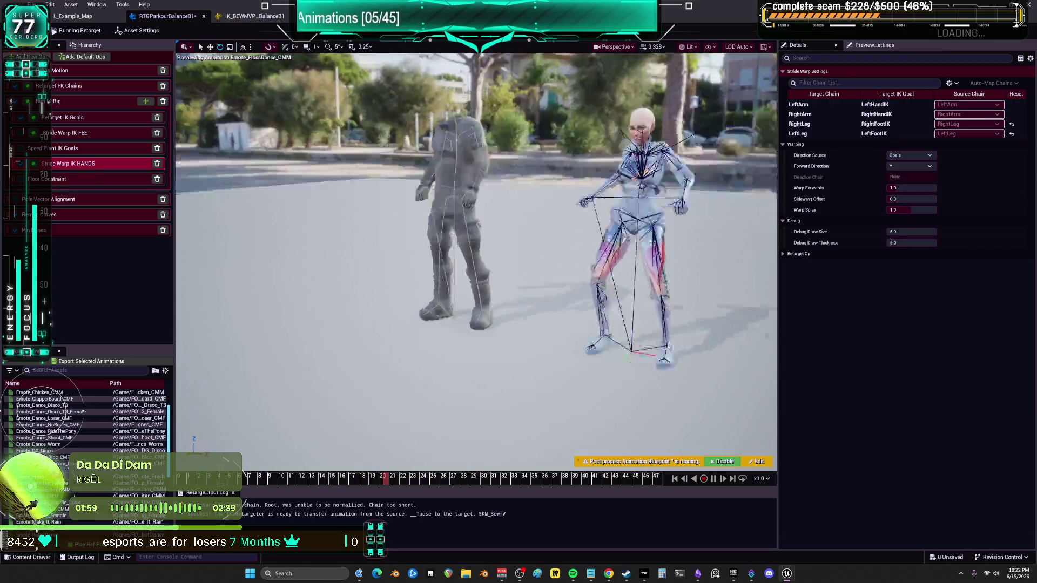
left_click_drag(728, 236, 729, 236)
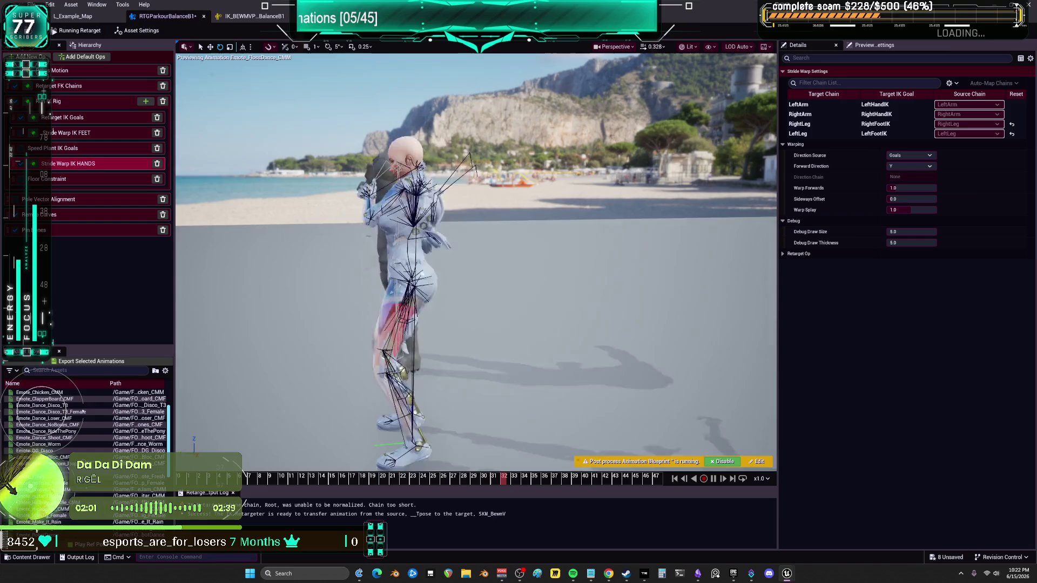
left_click(911, 199)
type("100")
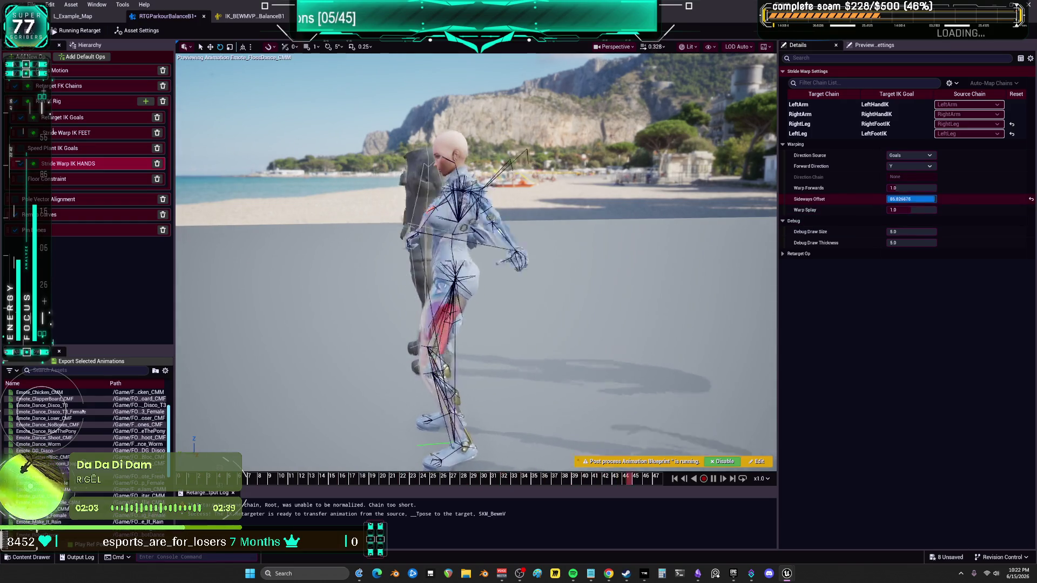
key("Return")
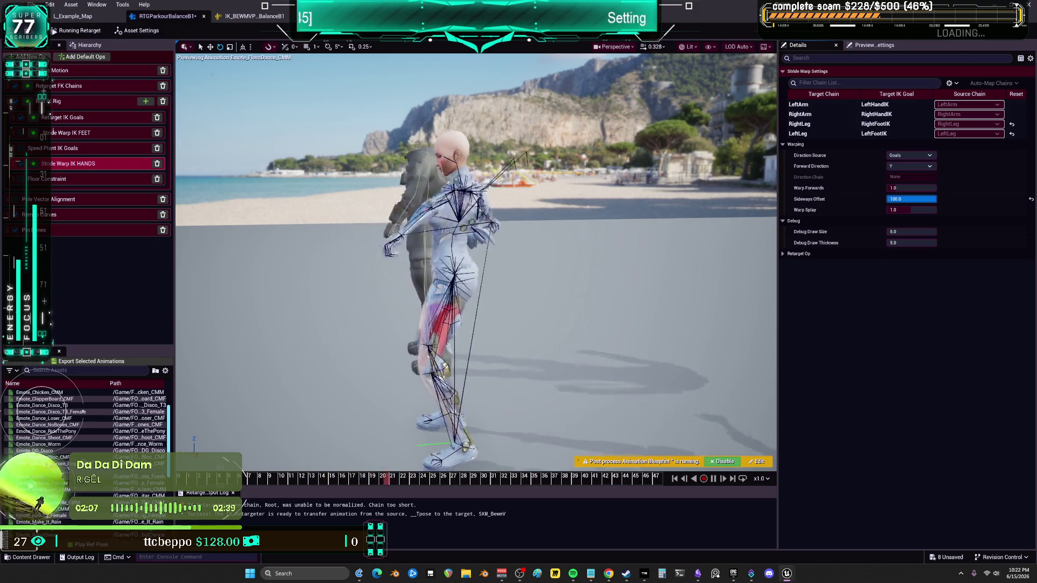
left_click_drag(918, 199, 898, 199)
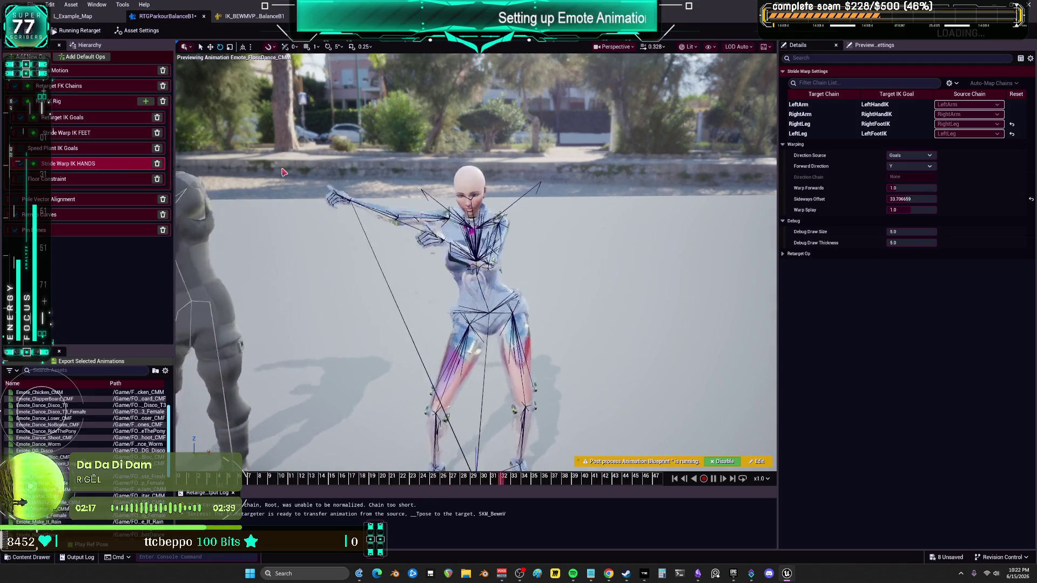
scroll(475, 259, "up", 10)
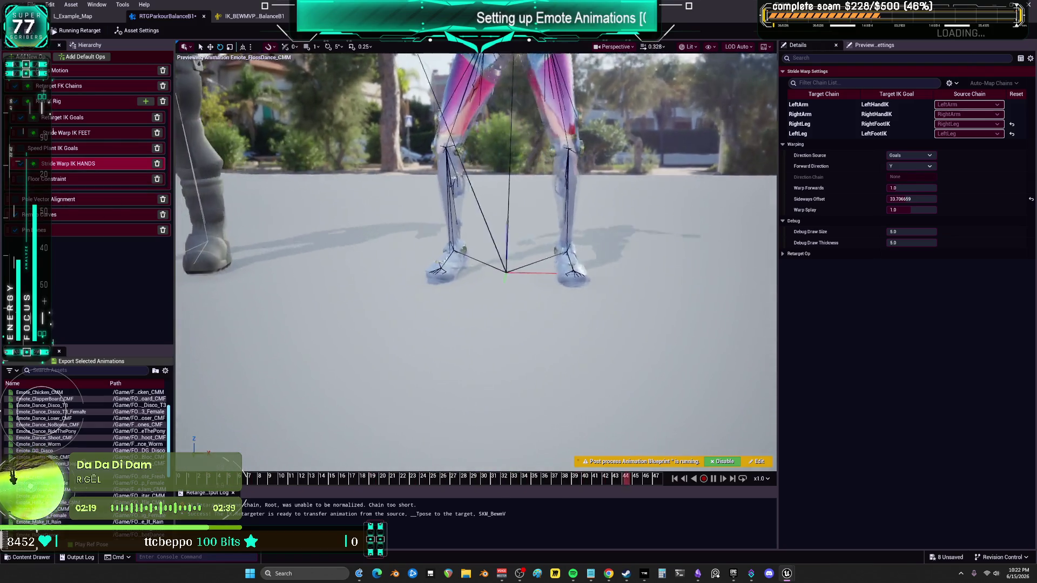
scroll(475, 259, "down", 5)
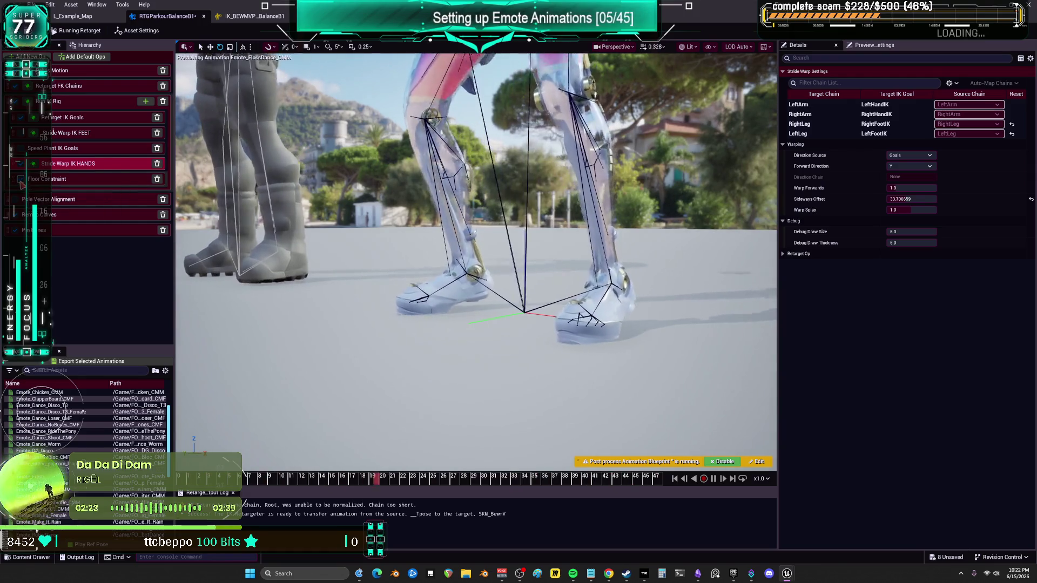
In the retarget pose's bone hierarchy, set the foot_r pitch offset to 0
left_click(90, 57)
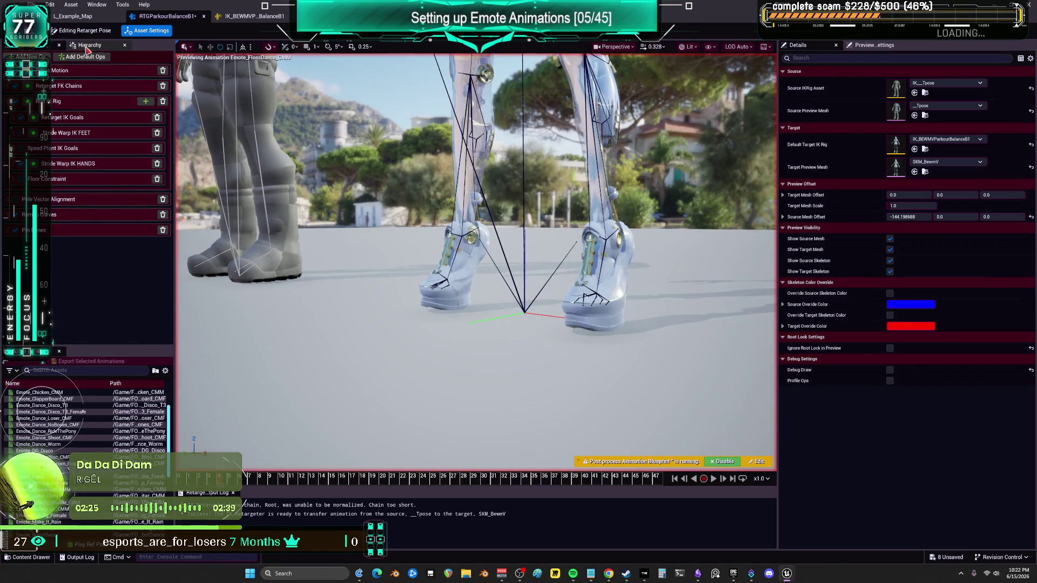
left_click(86, 47)
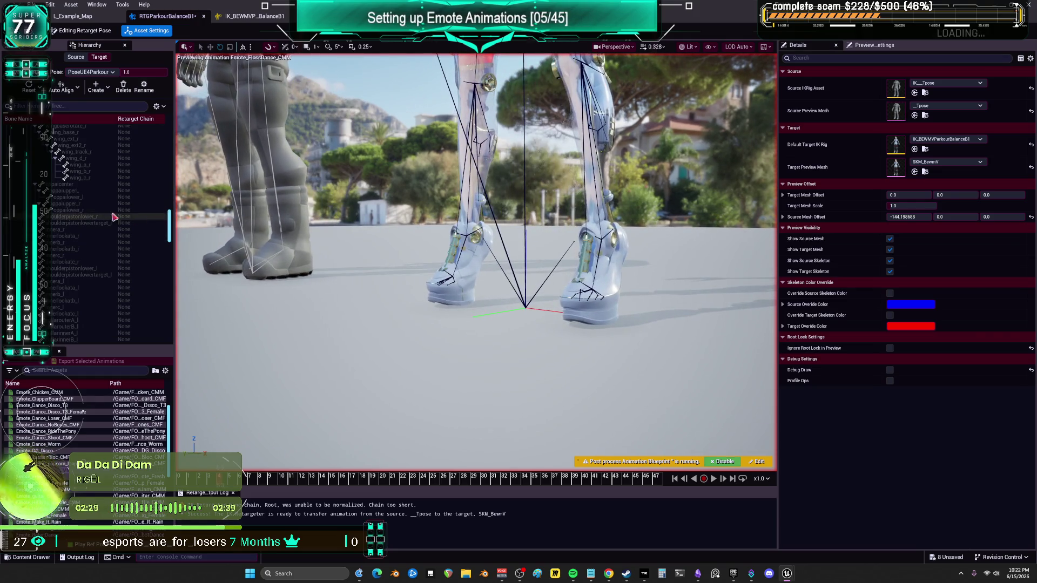
scroll(114, 217, "up", 15)
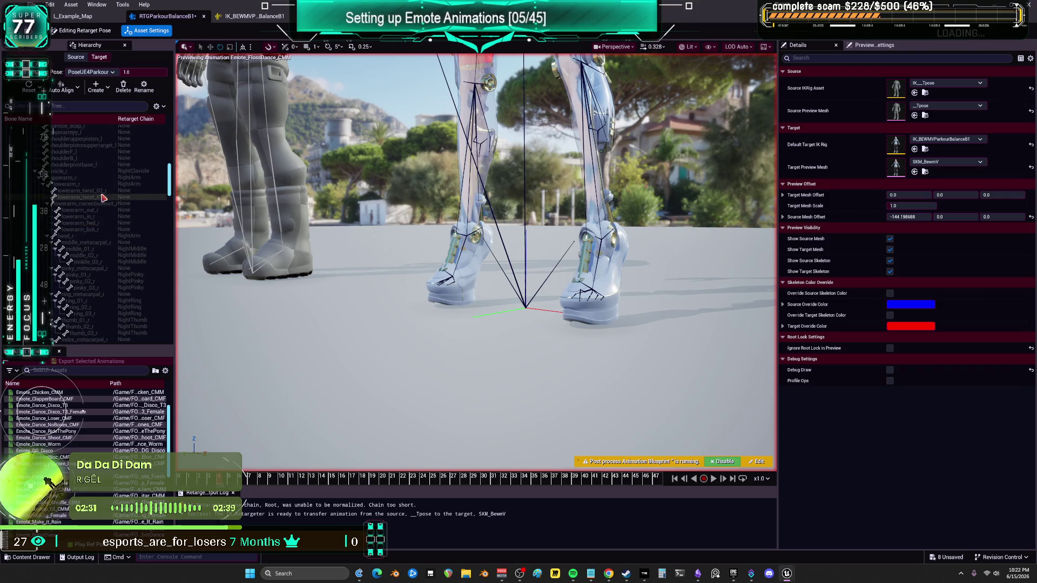
scroll(102, 205, "down", 10)
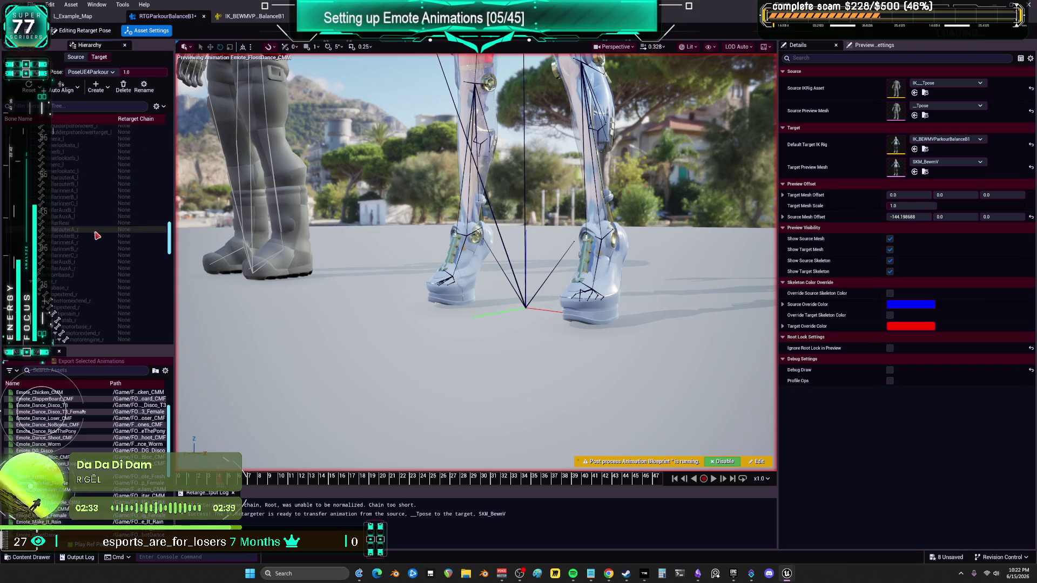
scroll(97, 236, "down", 5)
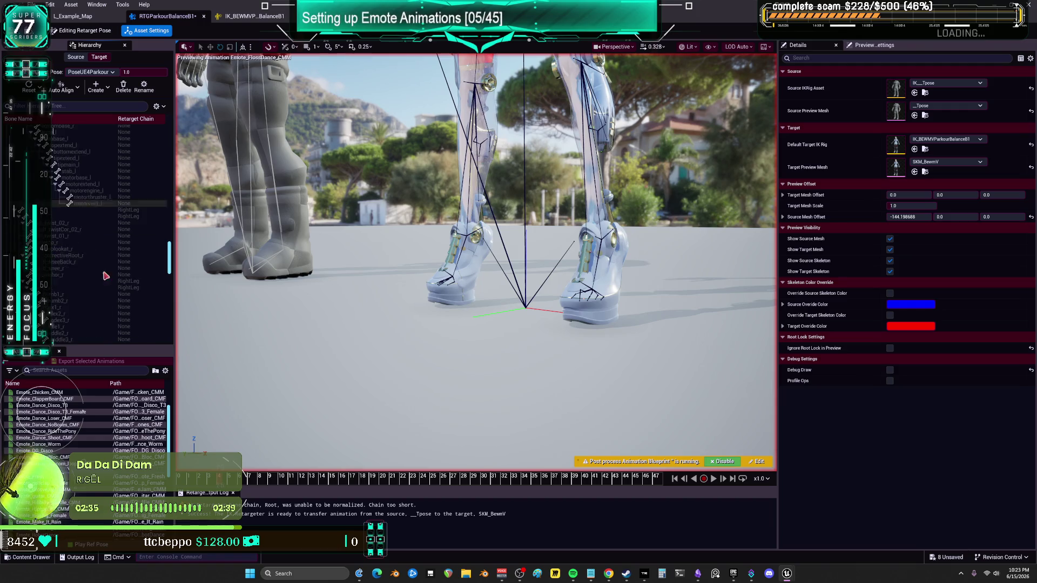
scroll(70, 234, "down", 8)
left_click(69, 231)
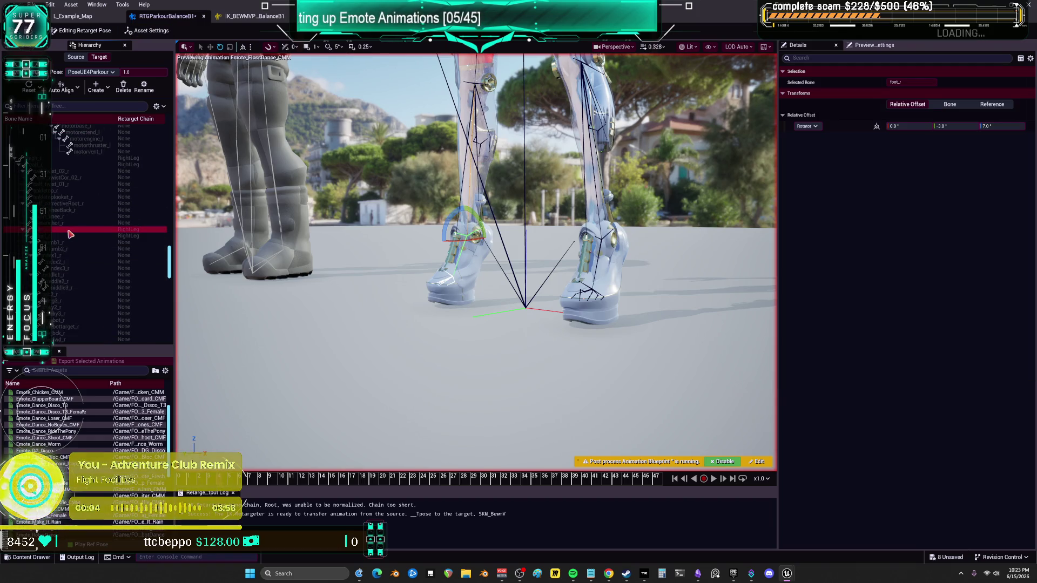
left_click(971, 126)
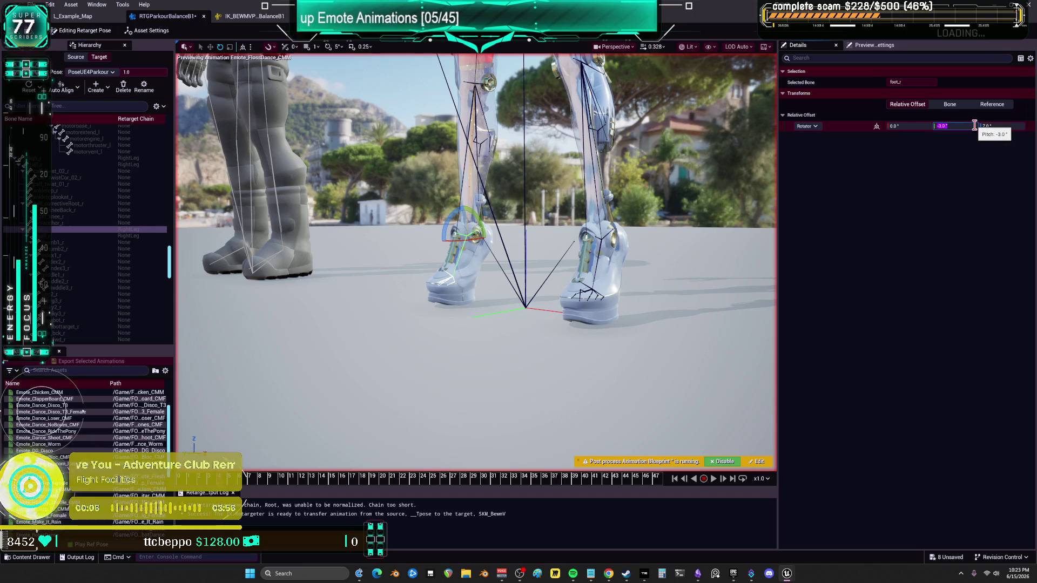
type("0")
key("Return")
key("Tab")
Select foot_l and clear its rotation offset
scroll(90, 256, "down", 5)
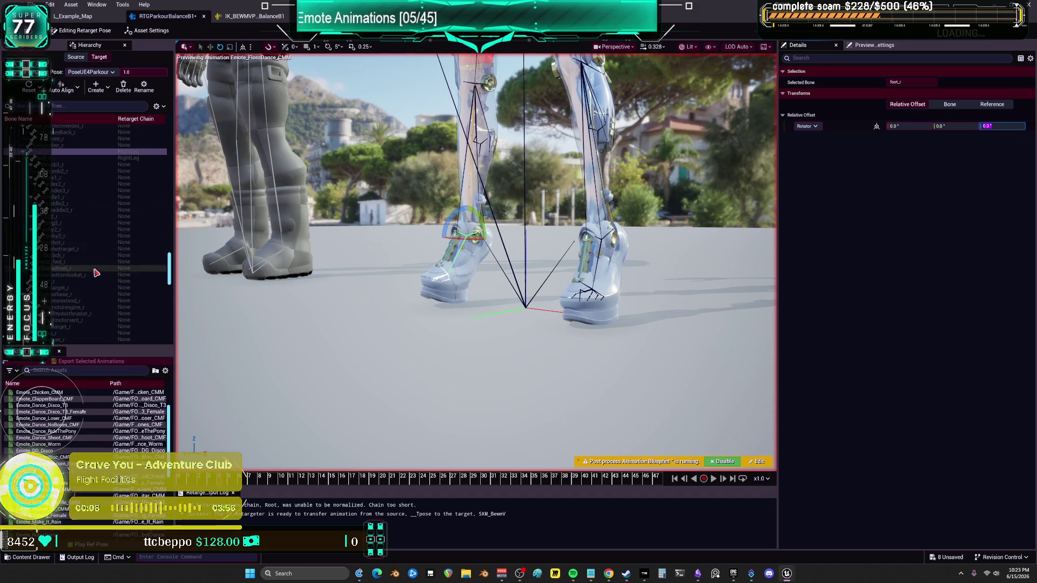
scroll(91, 256, "down", 5)
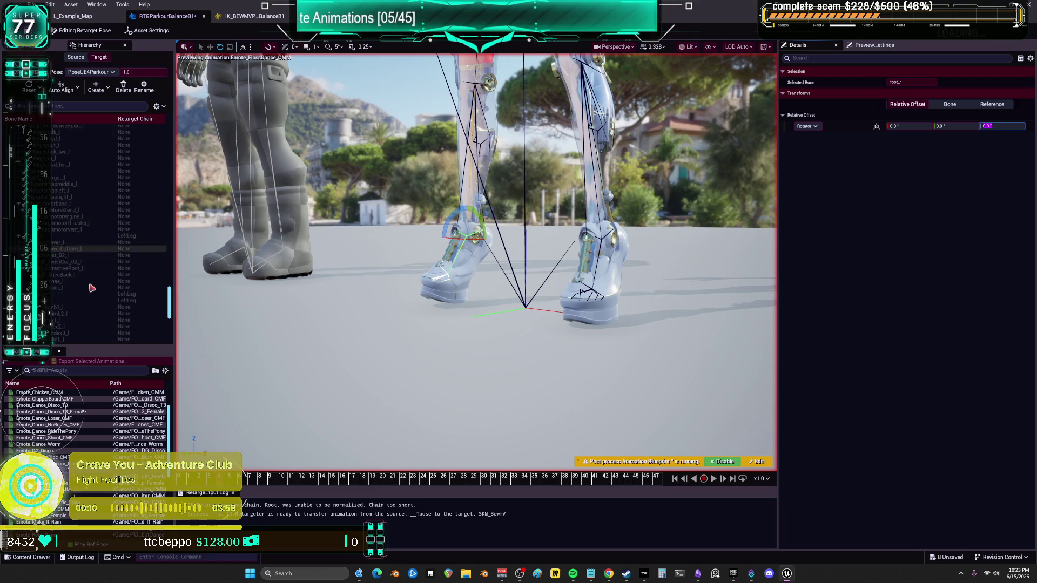
left_click(90, 294)
left_click(970, 127)
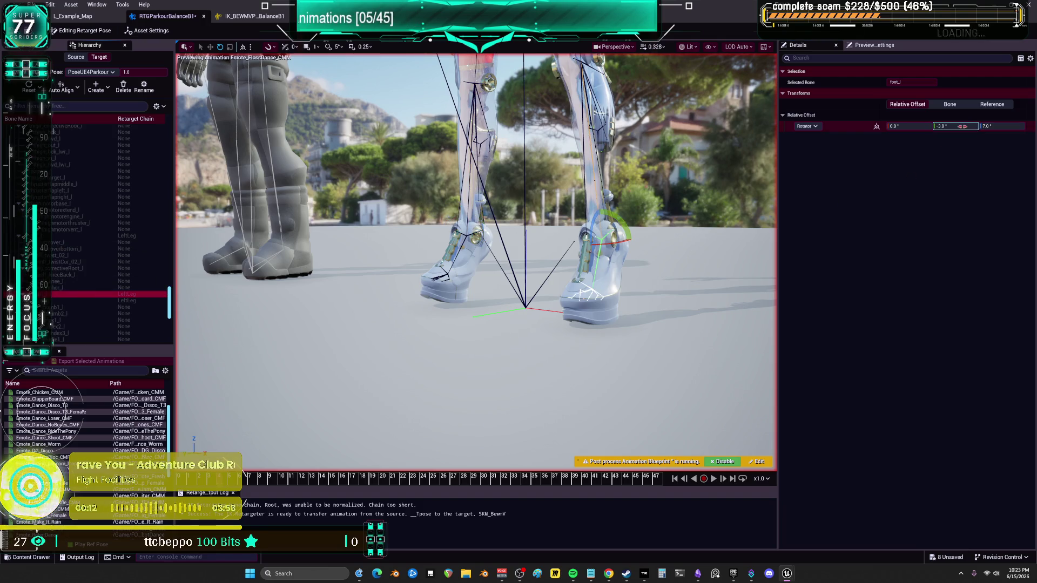
key("ctrl+z")
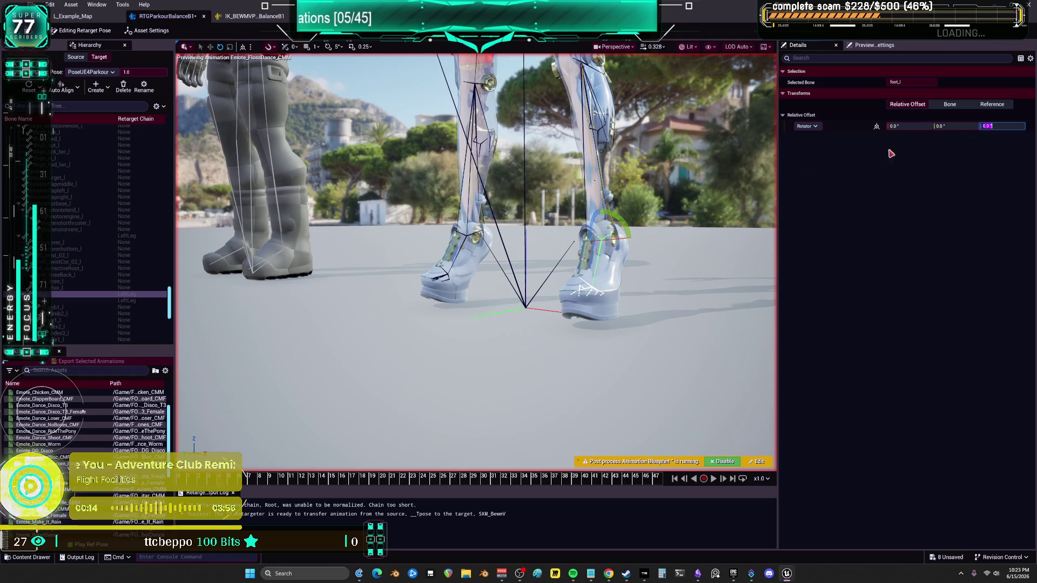
Lower the pelvis about -2.23 on Z and play the retargeted animation on the mech
scroll(115, 185, "up", 2)
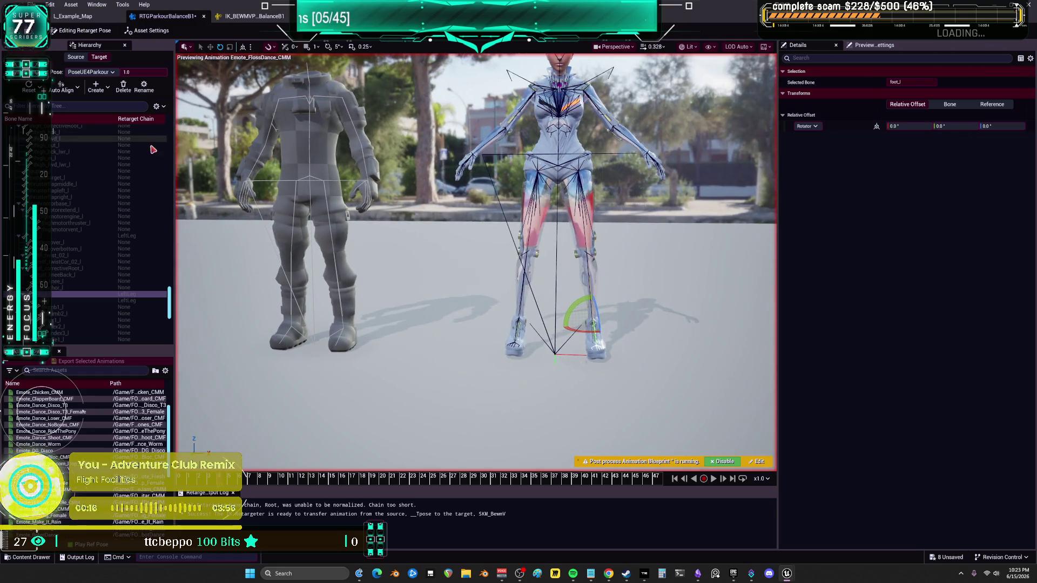
scroll(115, 185, "up", 10)
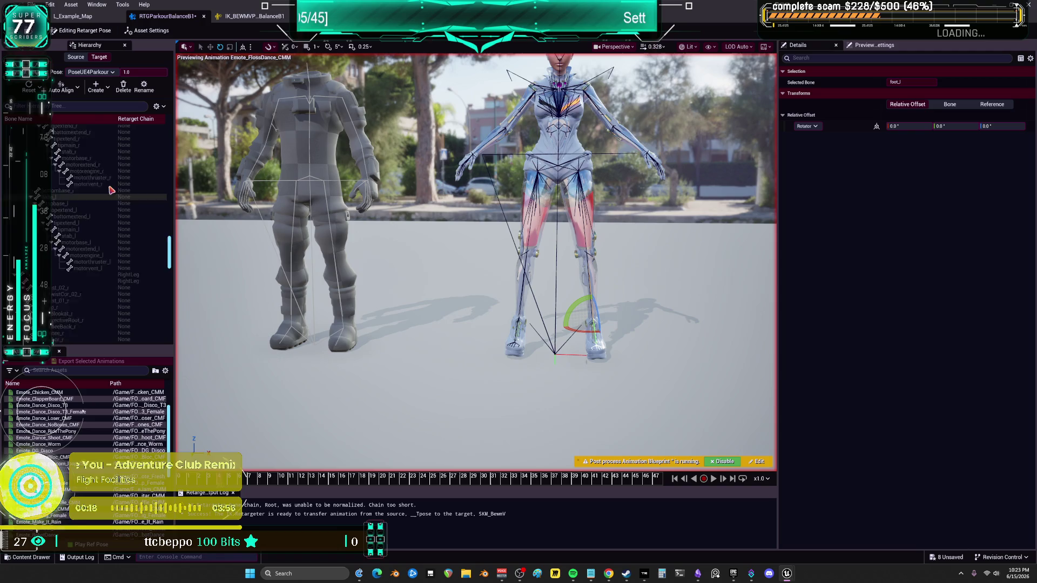
scroll(113, 193, "up", 10)
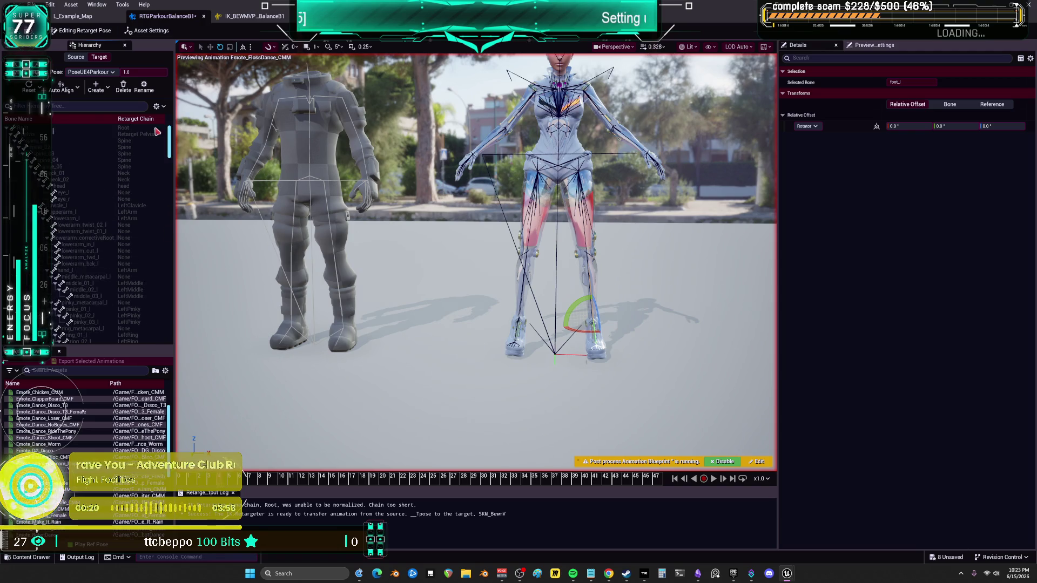
left_click(56, 135)
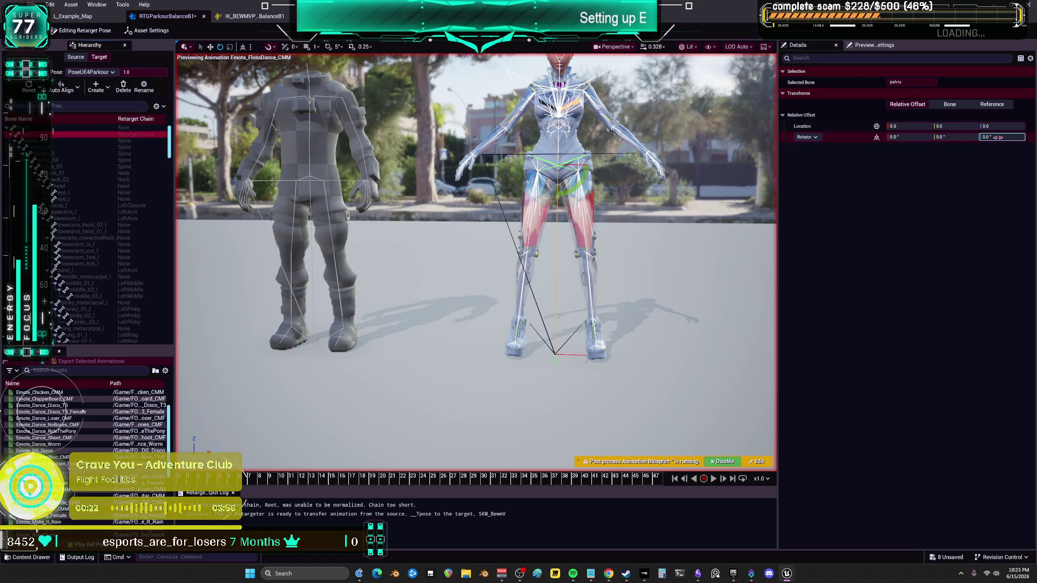
left_click_drag(998, 126, 990, 126)
left_click_drag(625, 177, 641, 169)
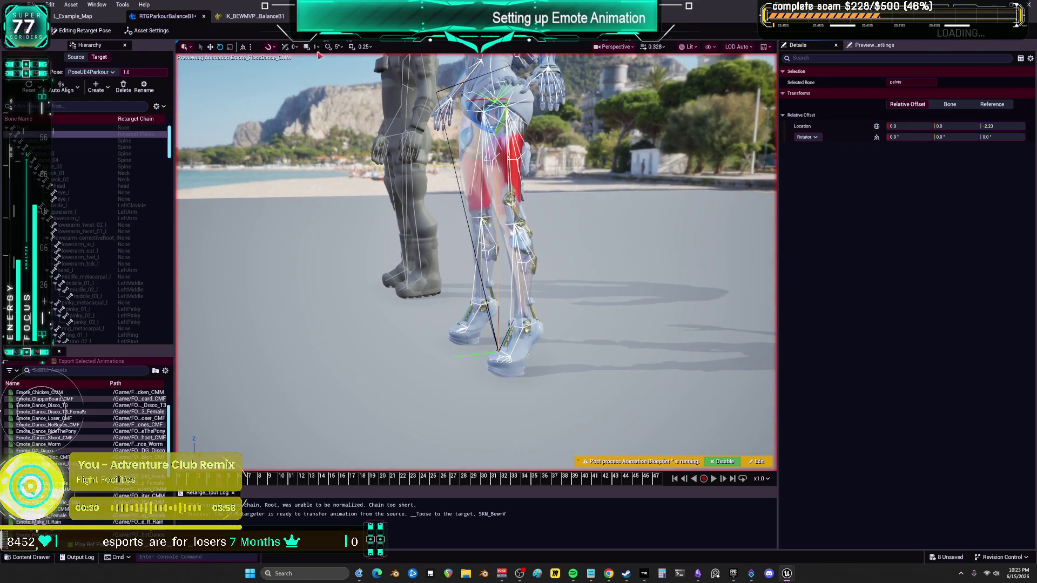
left_click(84, 31)
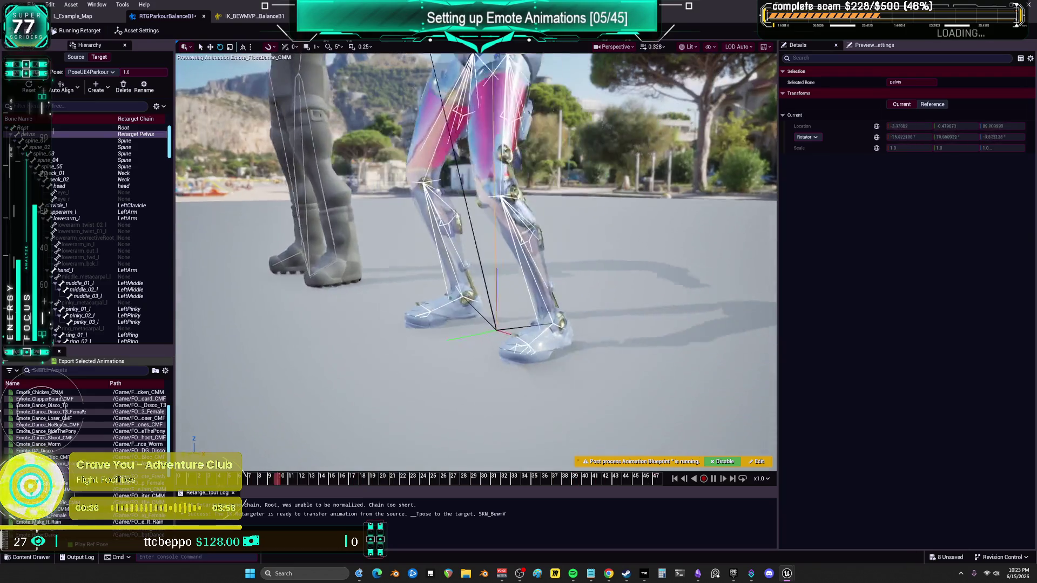
Open the Retarget FK Chains op in the Op Stack and select the pelvis chain
left_click(51, 45)
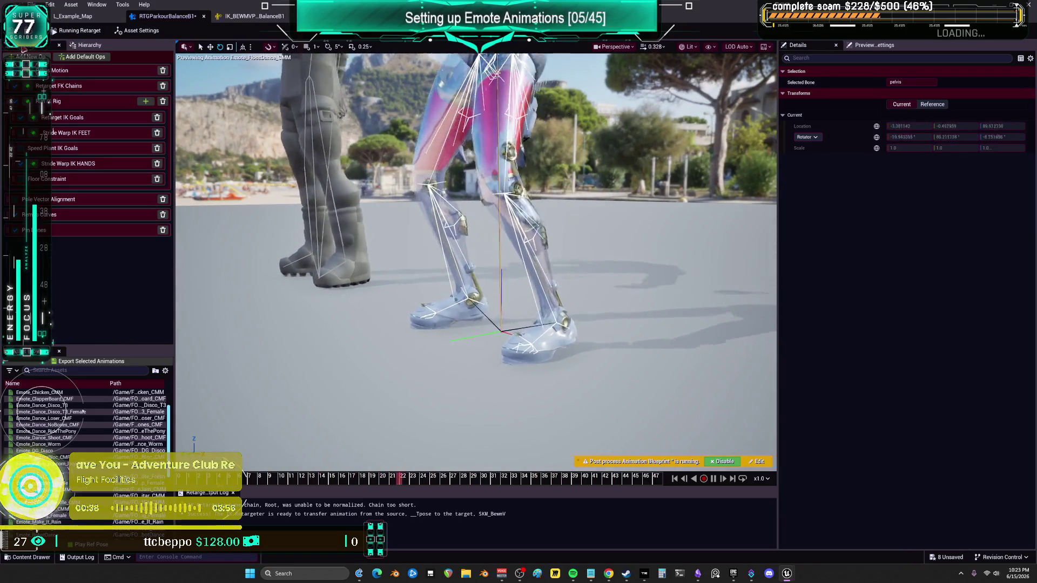
left_click(78, 102)
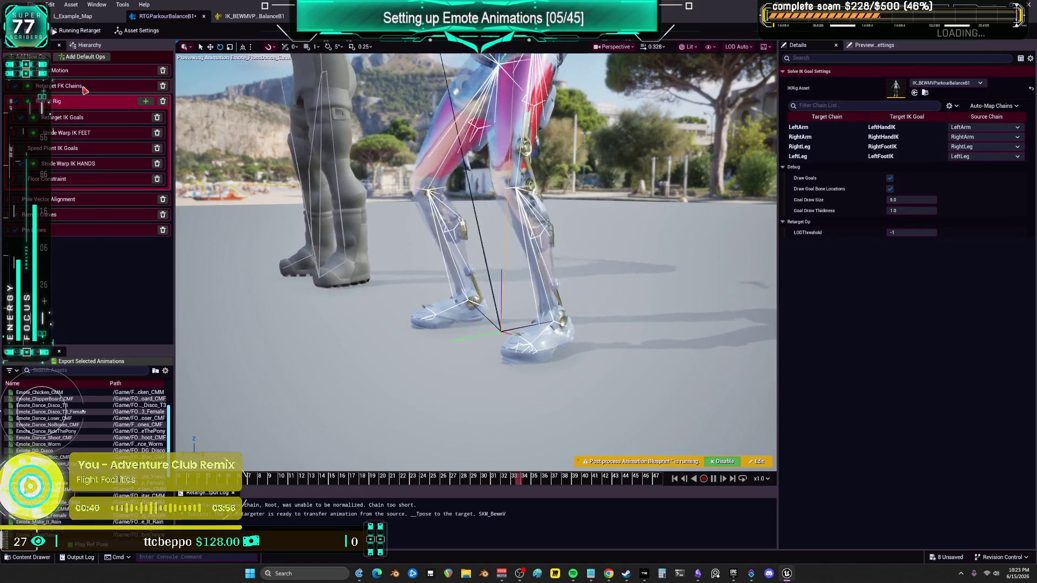
left_click(66, 86)
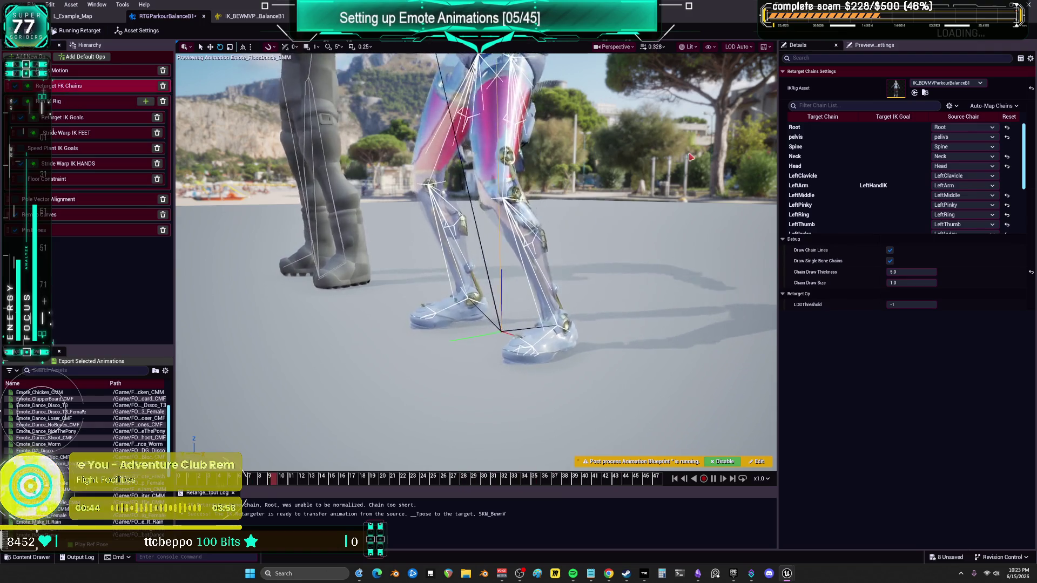
left_click(811, 136)
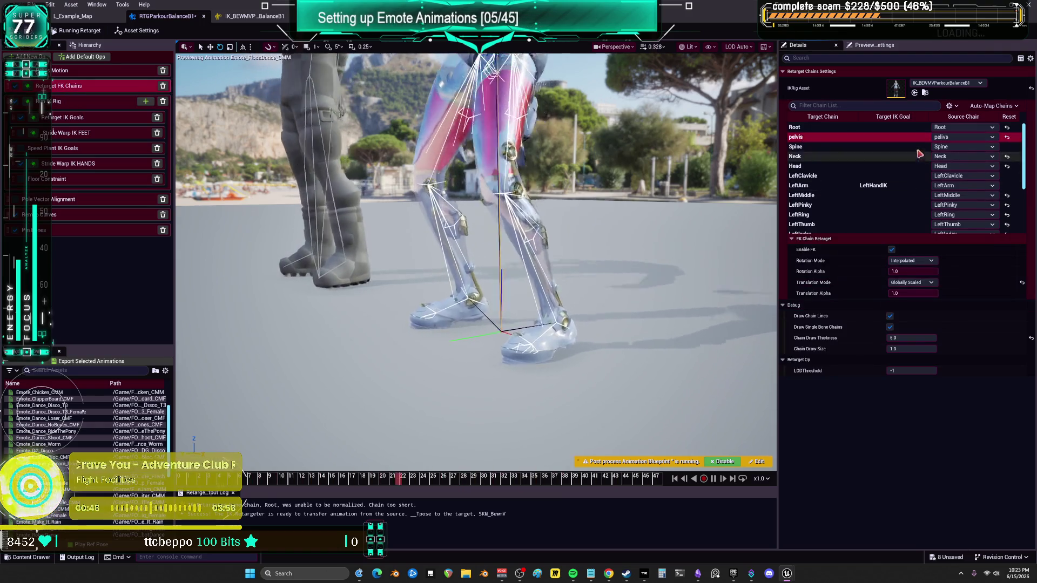
After trying None and Match Chain, set pelvis rotation to Interpolated and translation to Orient and Scale
left_click(912, 261)
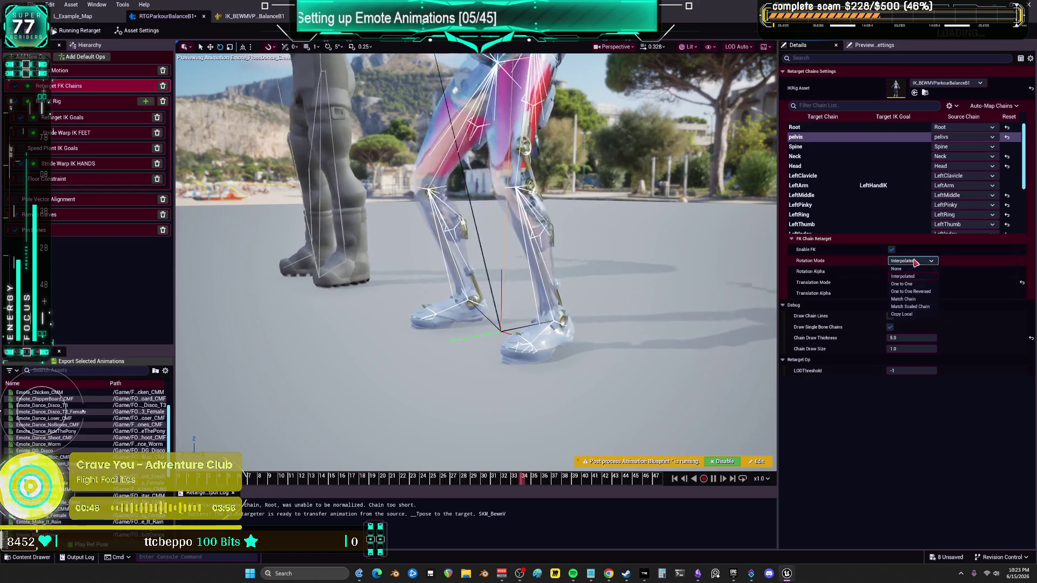
left_click(904, 283)
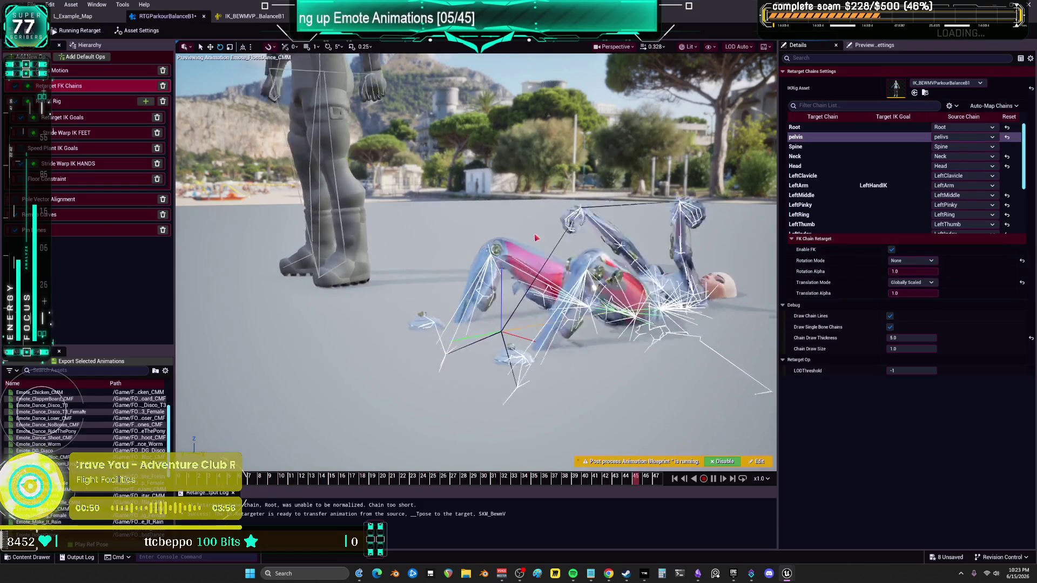
left_click(911, 260)
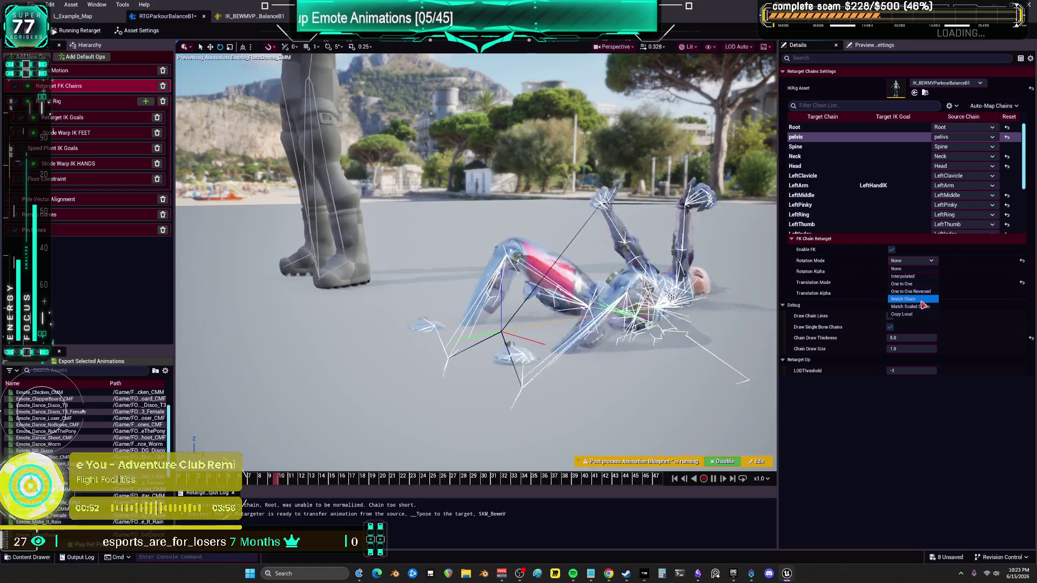
left_click(903, 298)
left_click(911, 260)
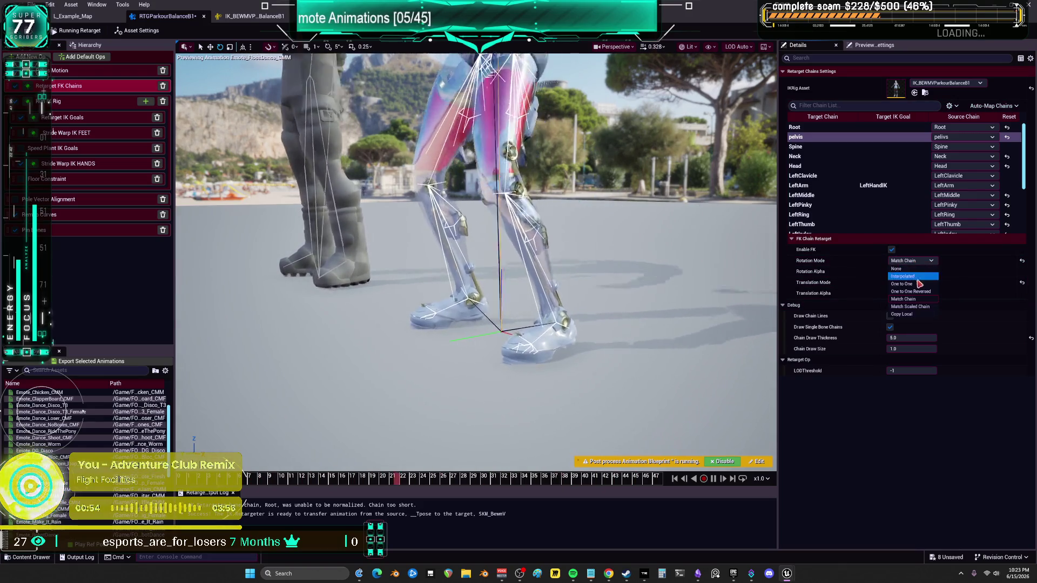
left_click(918, 271)
left_click(912, 261)
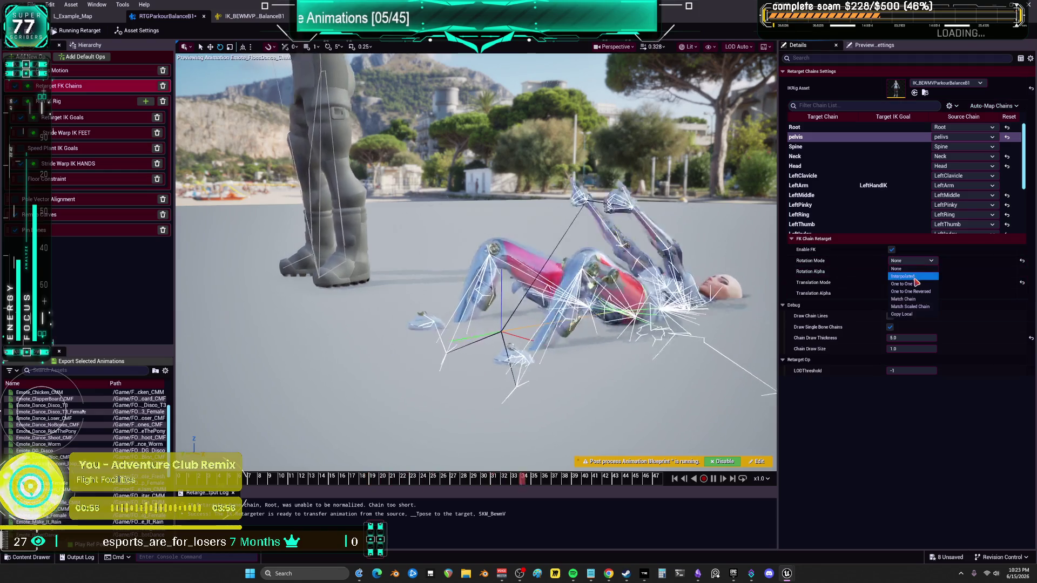
left_click(902, 276)
left_click(911, 283)
left_click(914, 328)
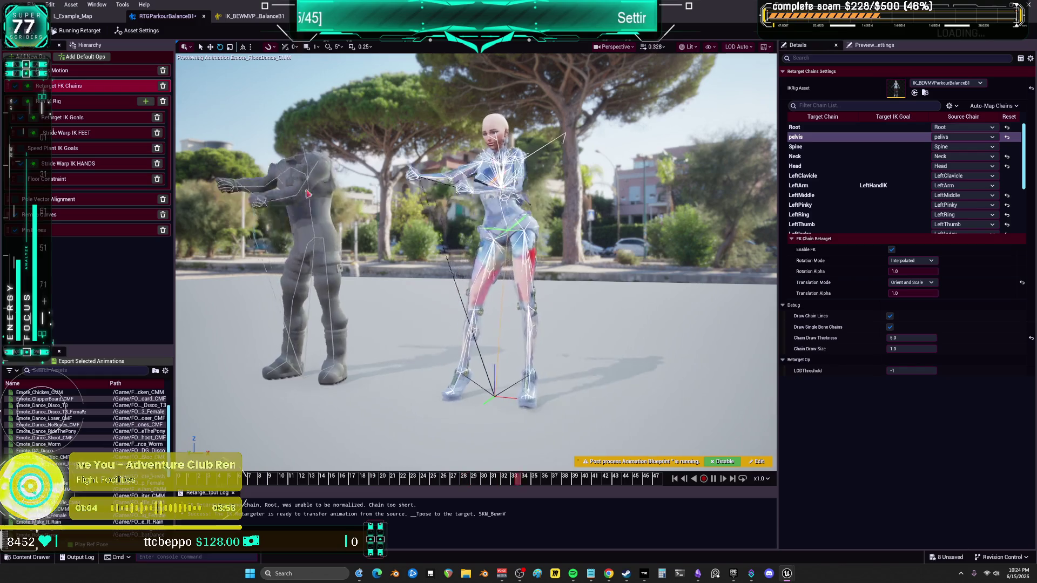
left_click(53, 164)
left_click(24, 180)
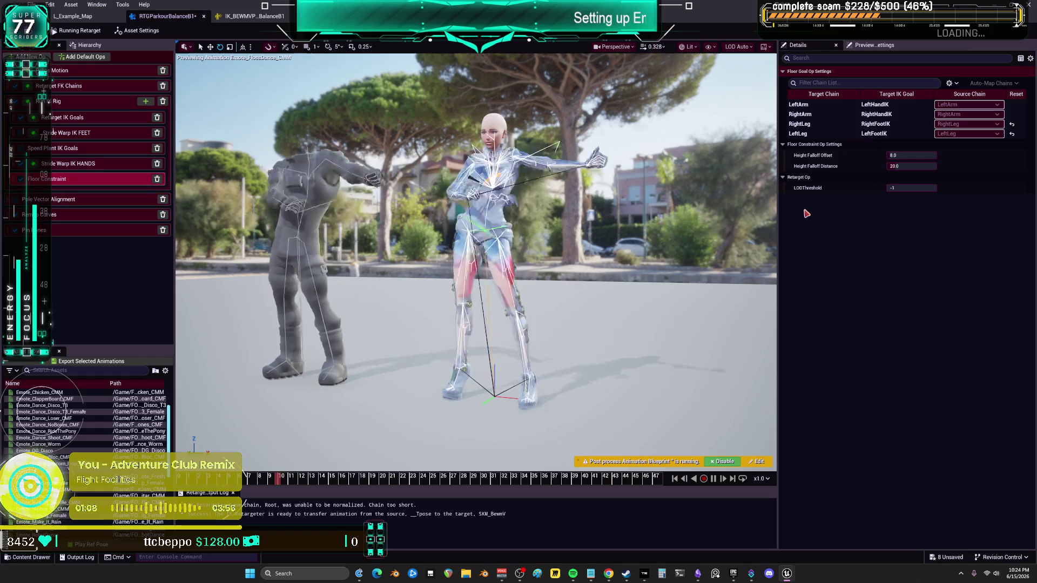
Set Height Falloff Offset 8.0 and Distance 20.0, then check RightLeg speed planting
left_click(912, 123)
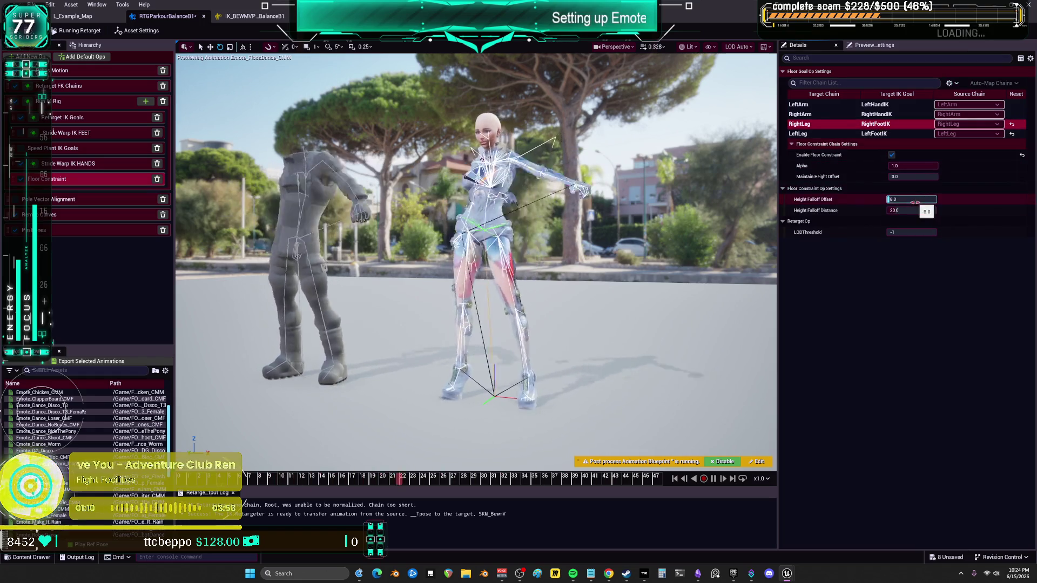
left_click_drag(911, 209, 921, 210)
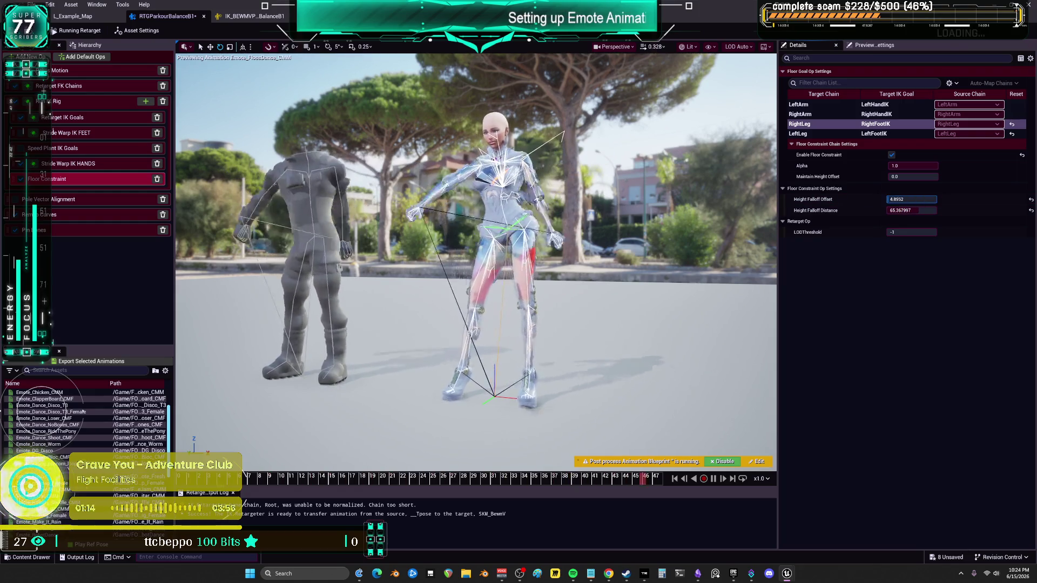
mouse_move(912, 199)
left_mouse_down()
mouse_move(950, 200)
mouse_move(894, 166)
left_mouse_up()
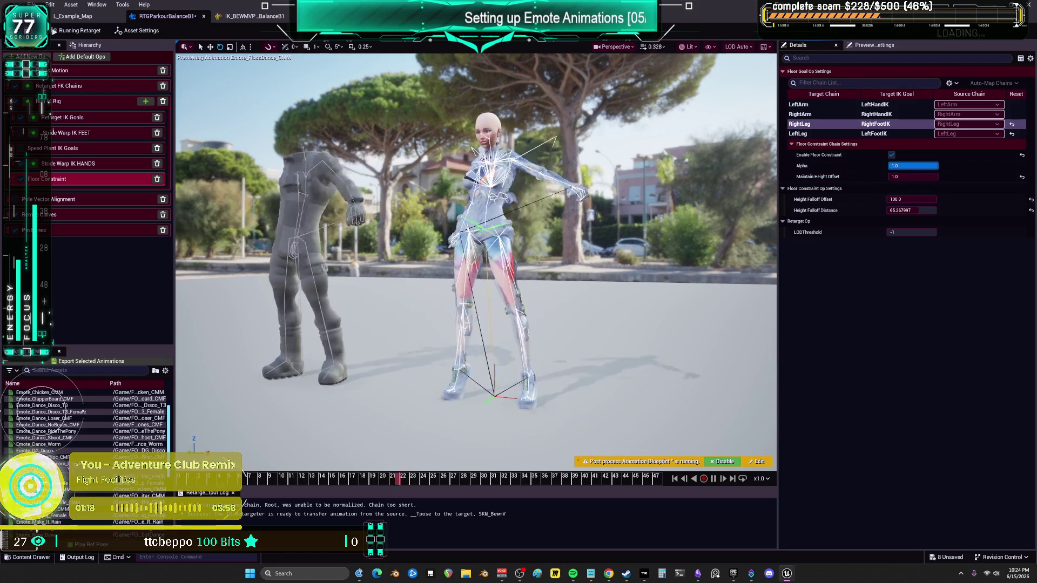
key("Return")
left_click(799, 133)
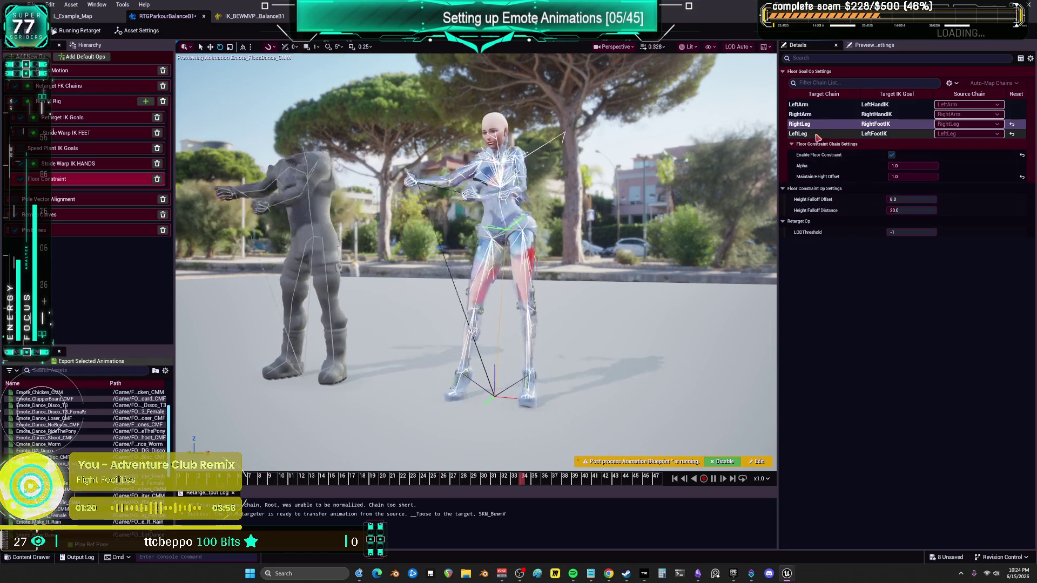
left_click_drag(913, 177, 910, 176)
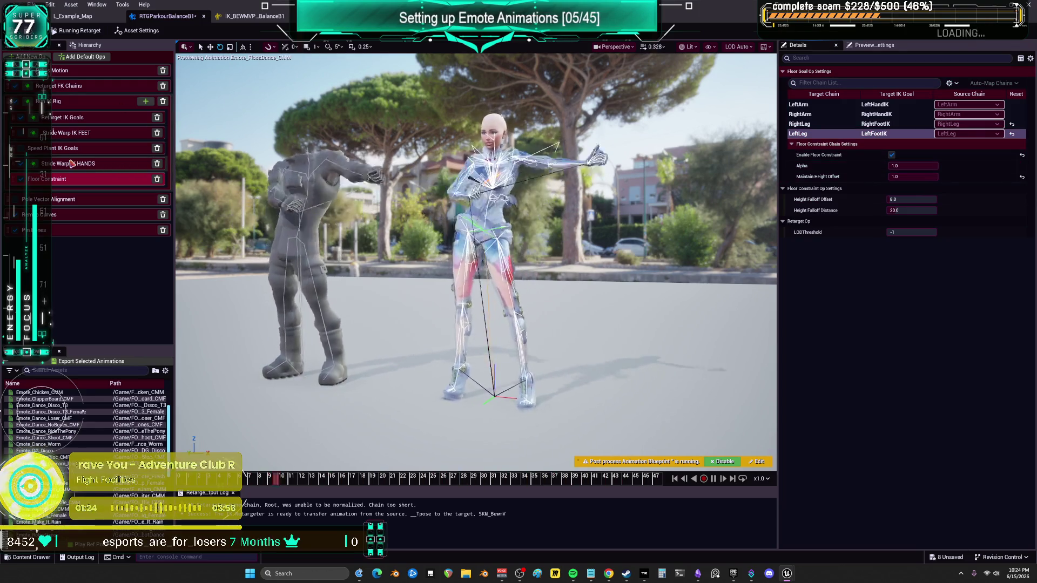
left_click(36, 151)
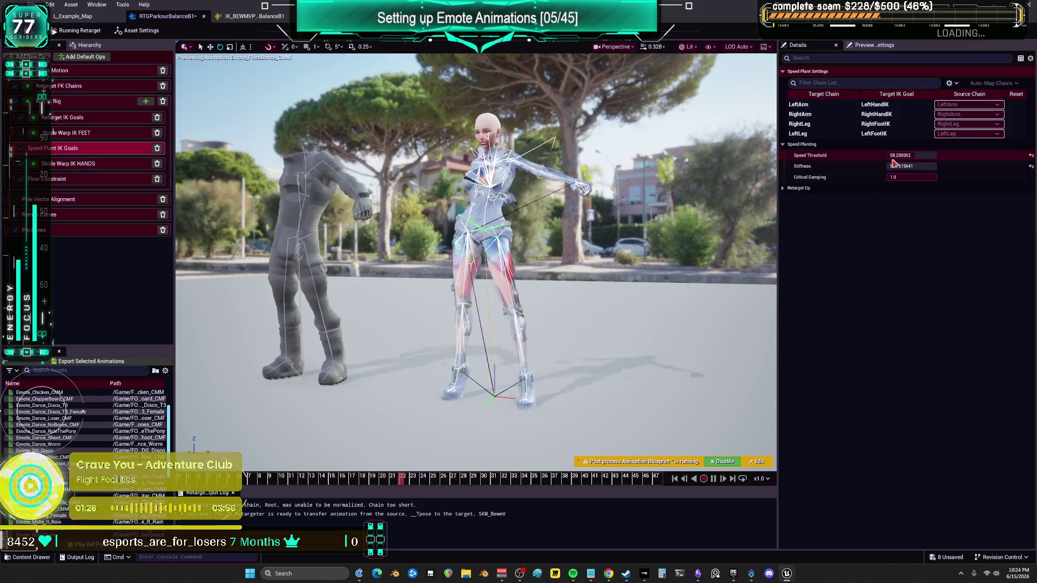
left_click(845, 124)
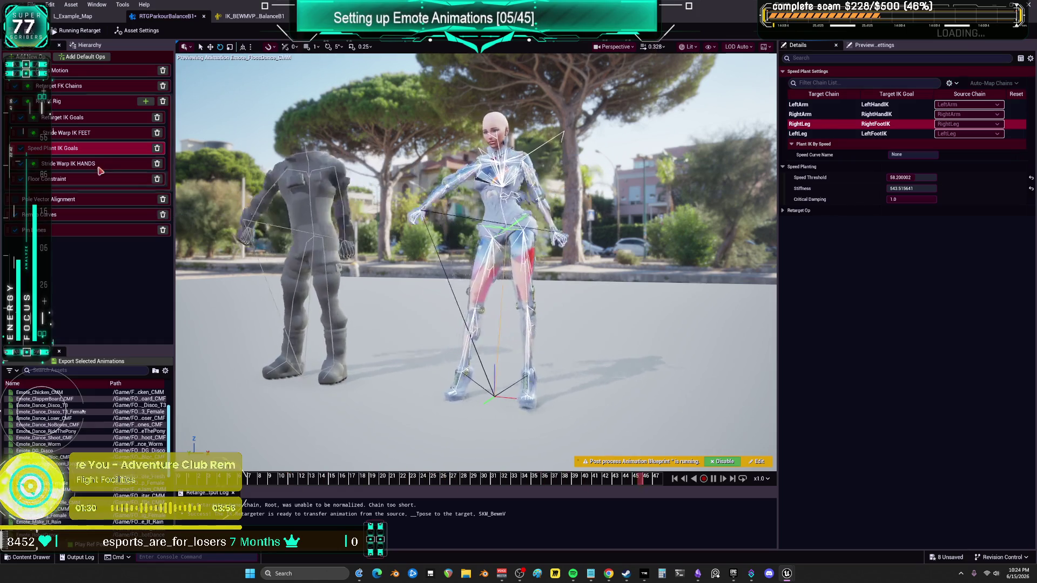
Uncheck Enable IK for the RightLeg and LeftLeg goals
left_click(70, 119)
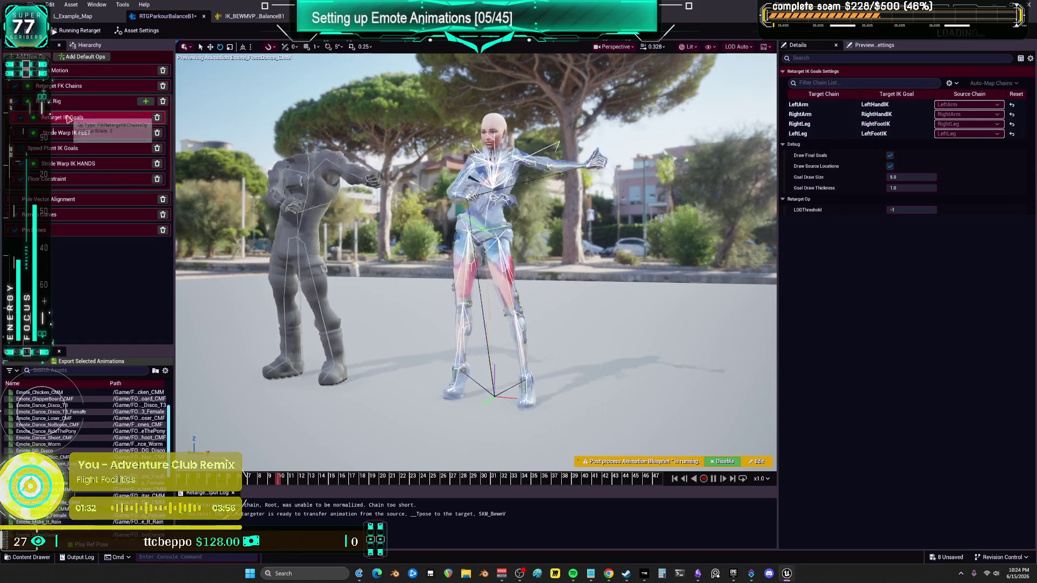
left_click(858, 124)
left_click(892, 156)
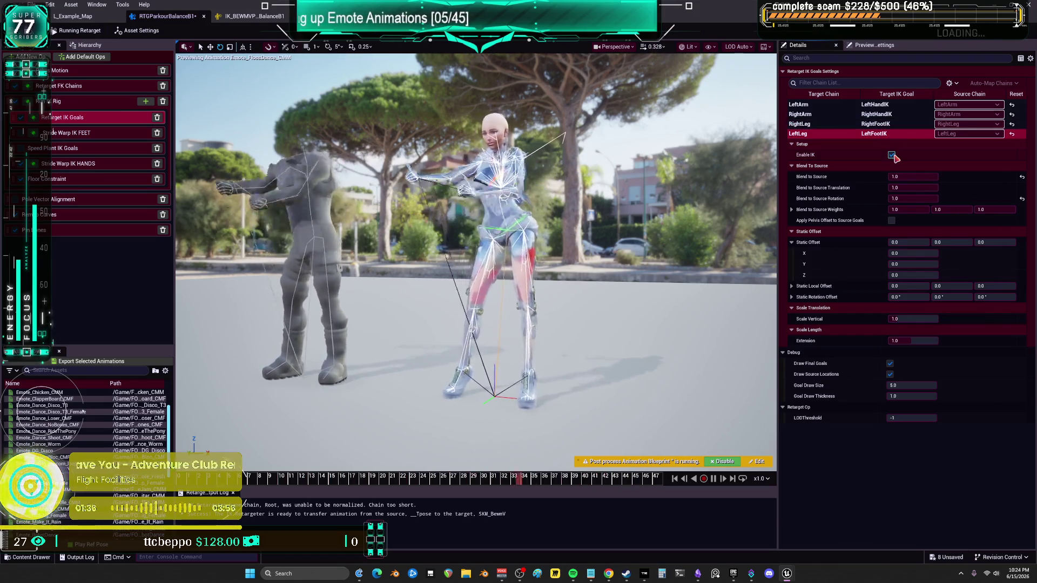
left_click(891, 156)
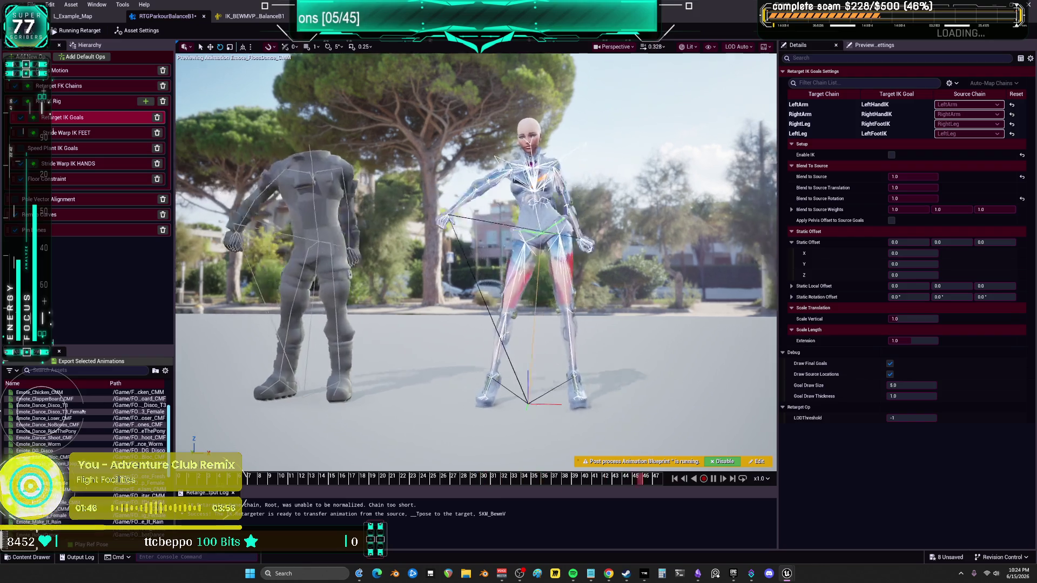
Pause the floss dance and inspect it close up, scrubbing between frames 36 and 45
scroll(573, 295, "up", 3)
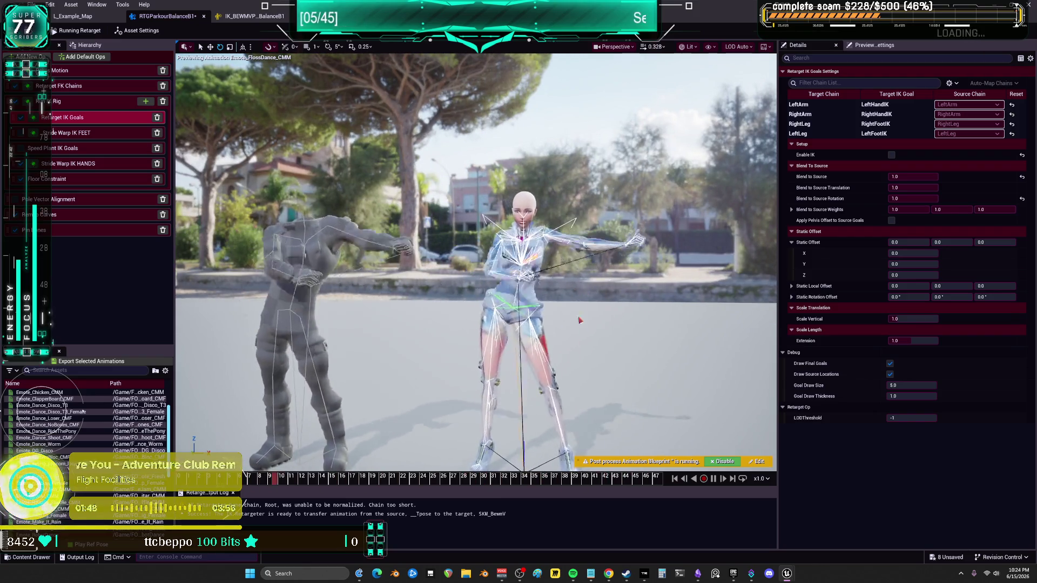
key("space")
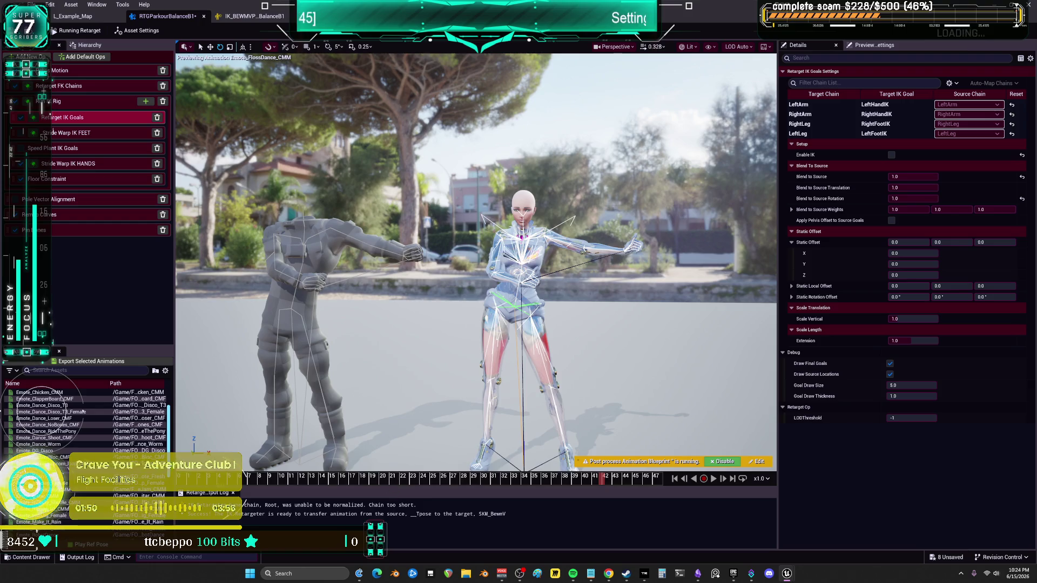
mouse_move(402, 461)
left_mouse_down()
mouse_move(356, 432)
mouse_move(401, 461)
left_mouse_up()
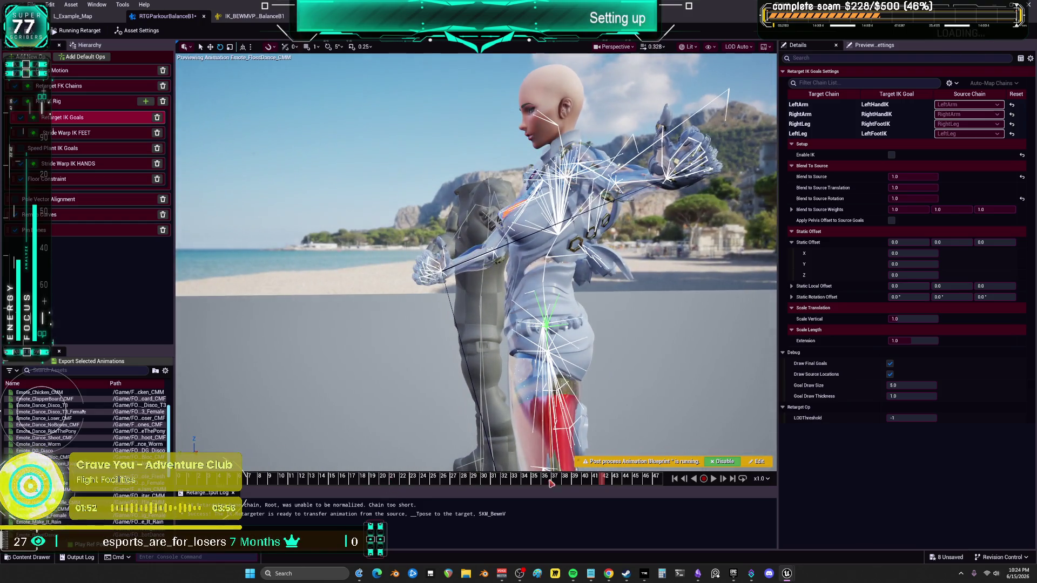
left_click_drag(602, 482, 544, 480)
mouse_move(475, 270)
left_mouse_down()
mouse_move(475, 313)
mouse_move(464, 310)
mouse_move(475, 299)
left_mouse_up()
mouse_move(550, 480)
left_mouse_down()
mouse_move(535, 480)
mouse_move(543, 487)
left_mouse_up()
left_click_drag(485, 270, 404, 270)
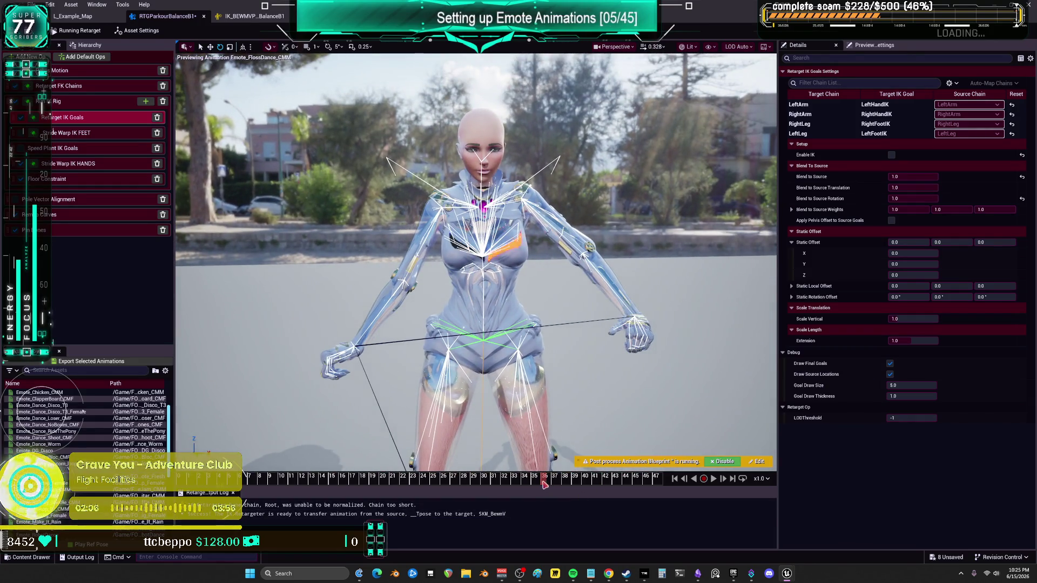
left_click_drag(543, 480, 635, 482)
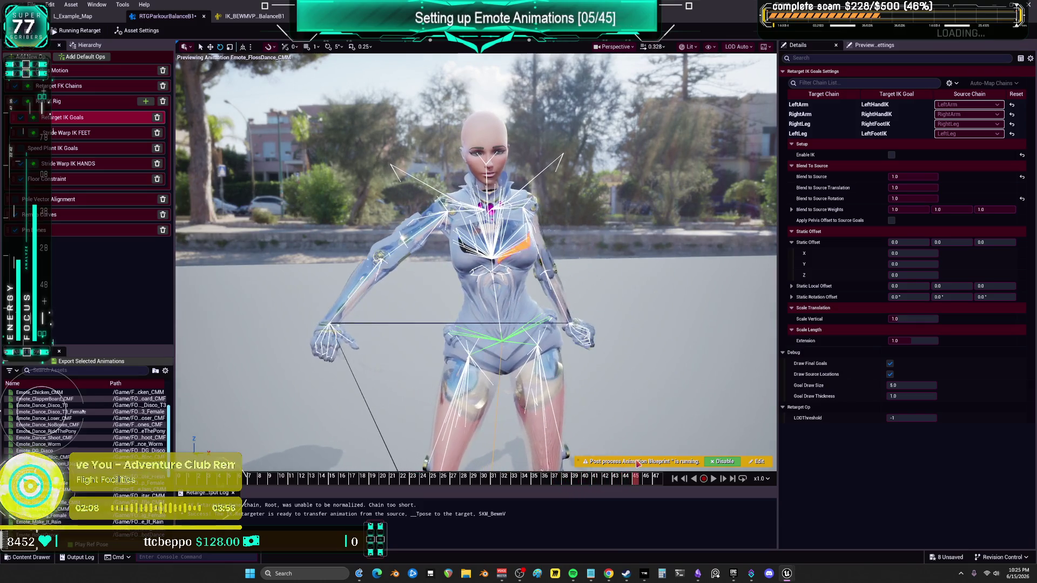
mouse_move(405, 270)
left_mouse_down()
mouse_move(475, 270)
mouse_move(394, 270)
left_mouse_up()
left_click_drag(637, 482, 179, 477)
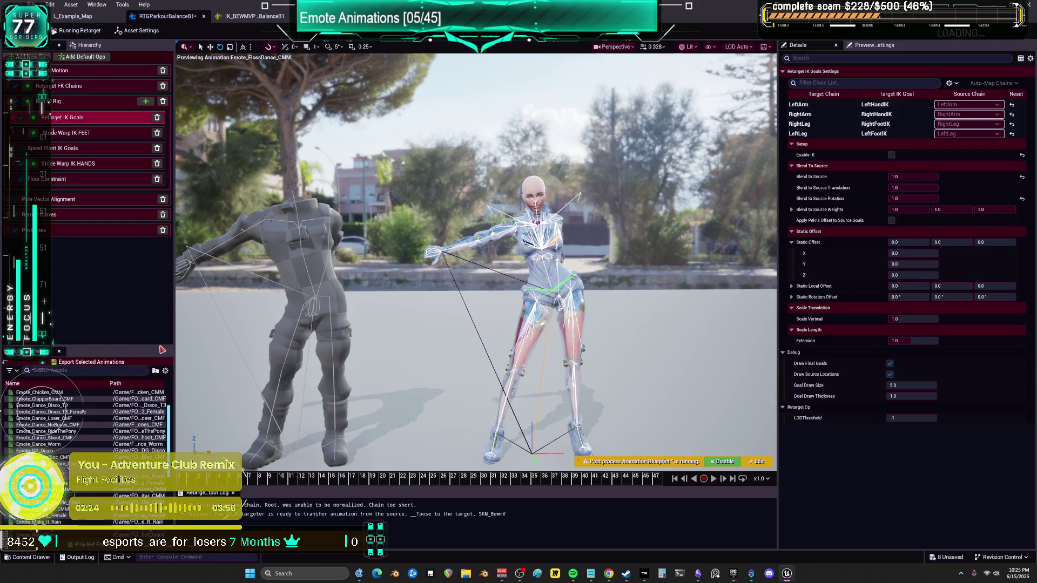
left_click(65, 86)
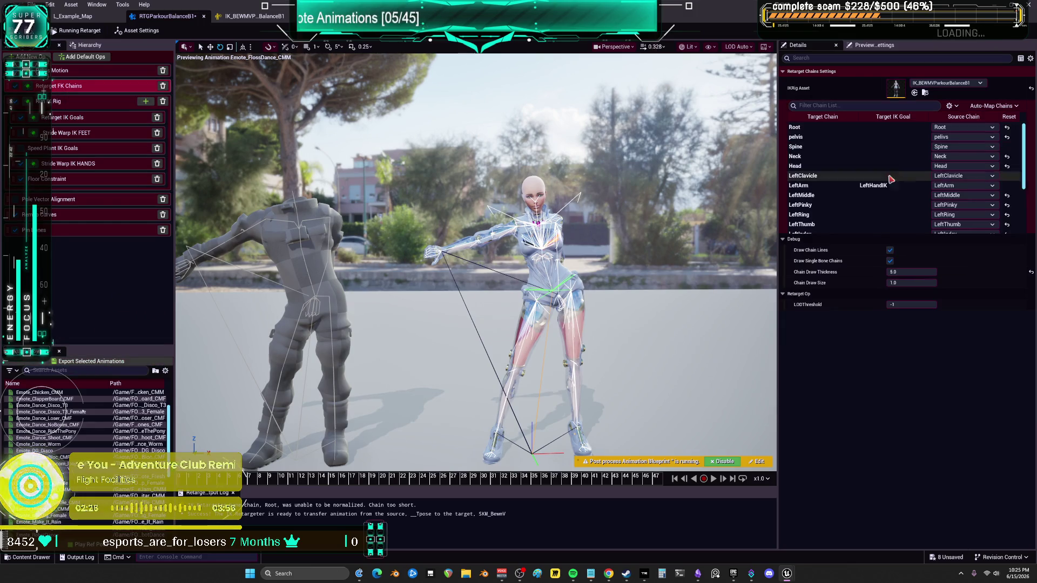
In Pelvis Motion, try changing horizontal and vertical translation scale, then undo the edits
left_click(125, 72)
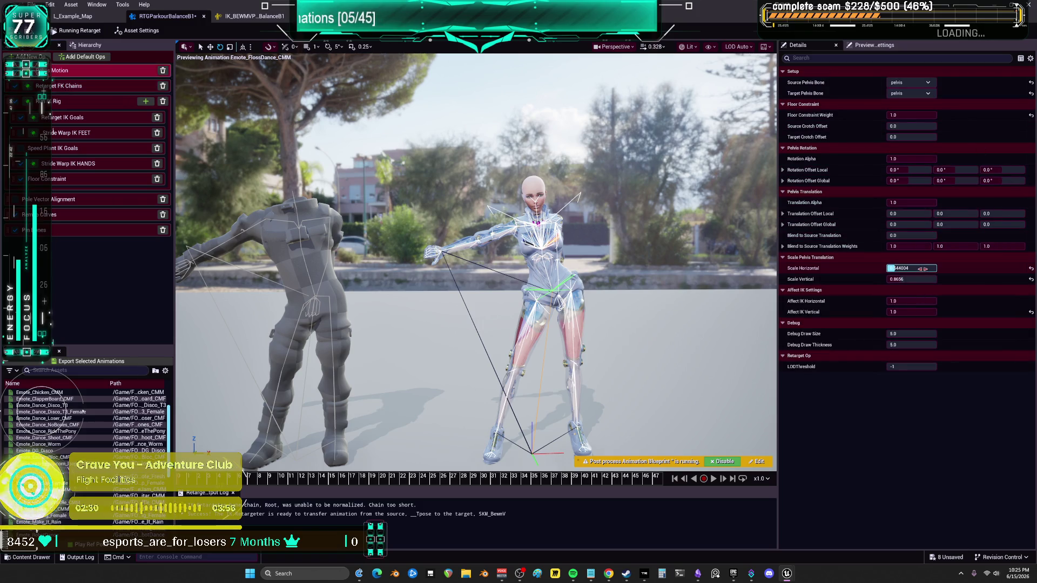
mouse_move(913, 268)
left_mouse_down()
mouse_move(897, 269)
mouse_move(907, 269)
left_mouse_up()
left_click_drag(912, 279, 929, 279)
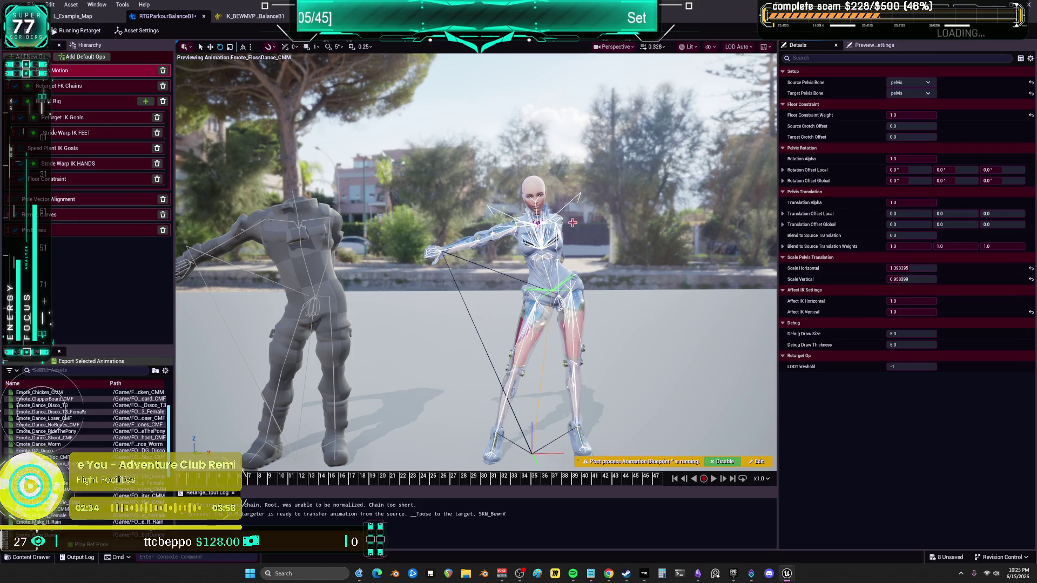
key("ctrl+z")
key("ctrl+z")
key("ctrl+z")
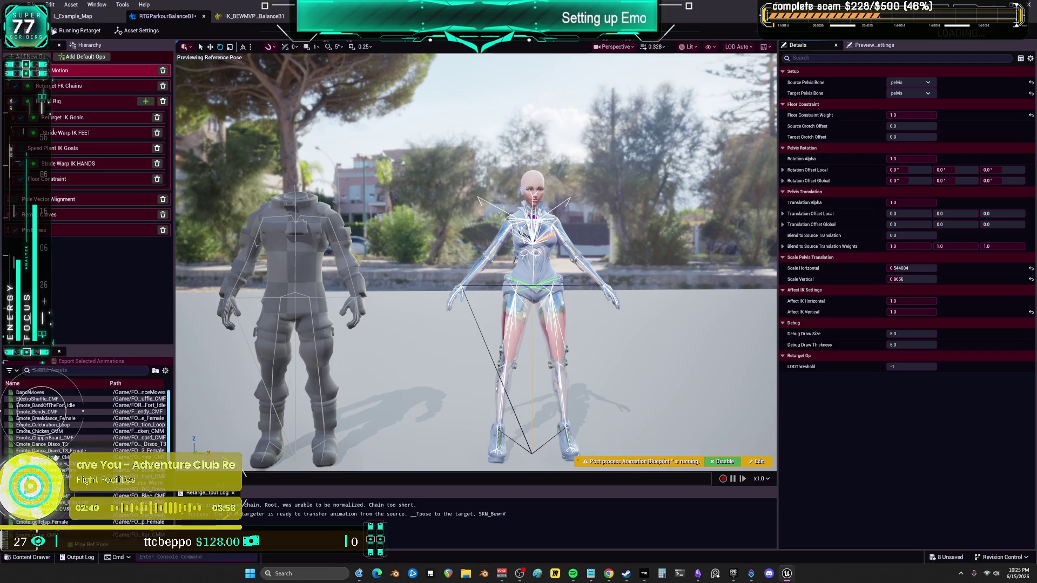
Resume the floss dance preview and reset the pelvis vertical scale to 1.0
left_click(49, 509)
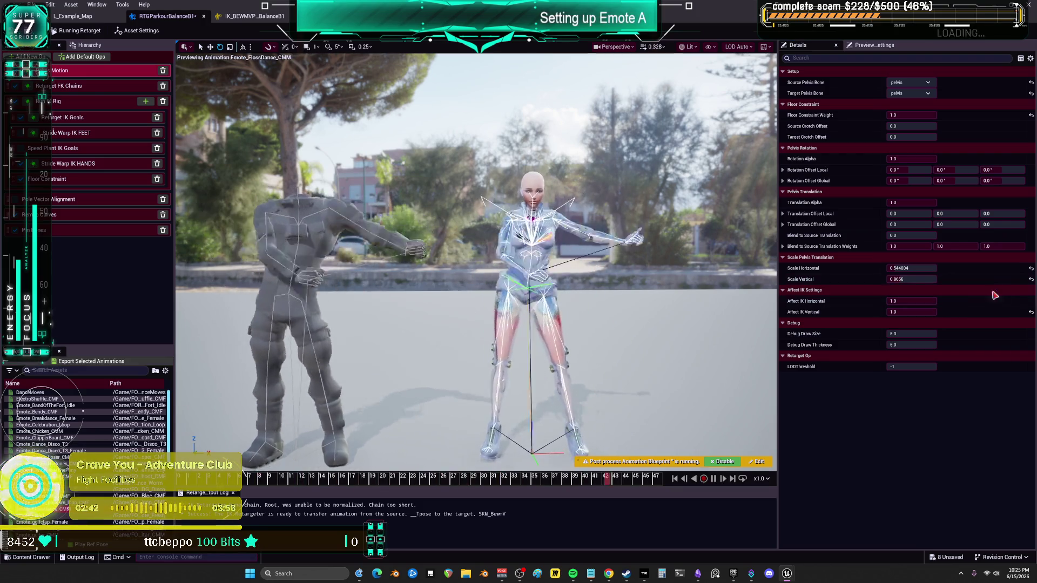
left_click(924, 312)
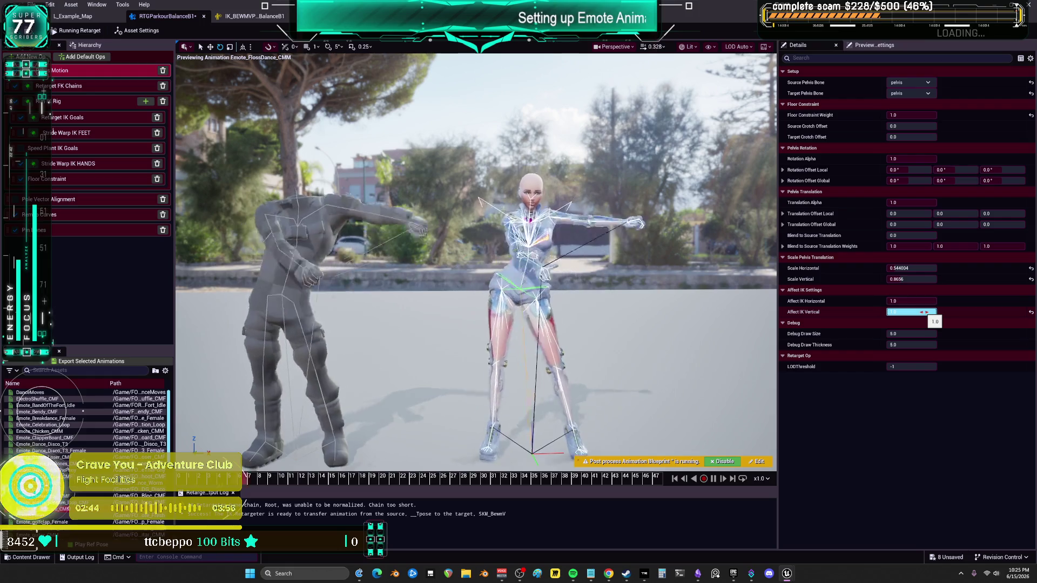
left_click(916, 279)
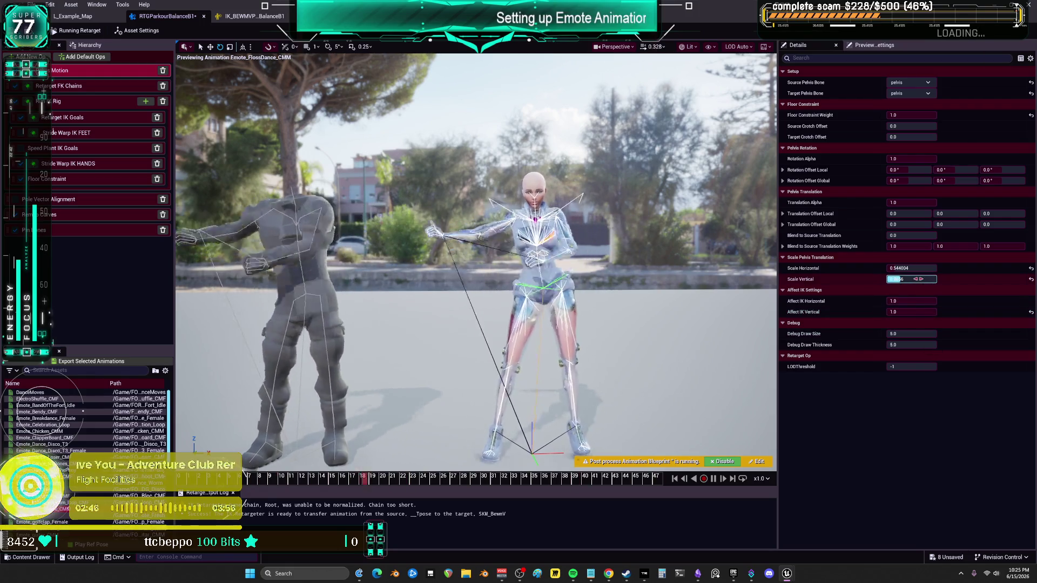
left_click(1031, 279)
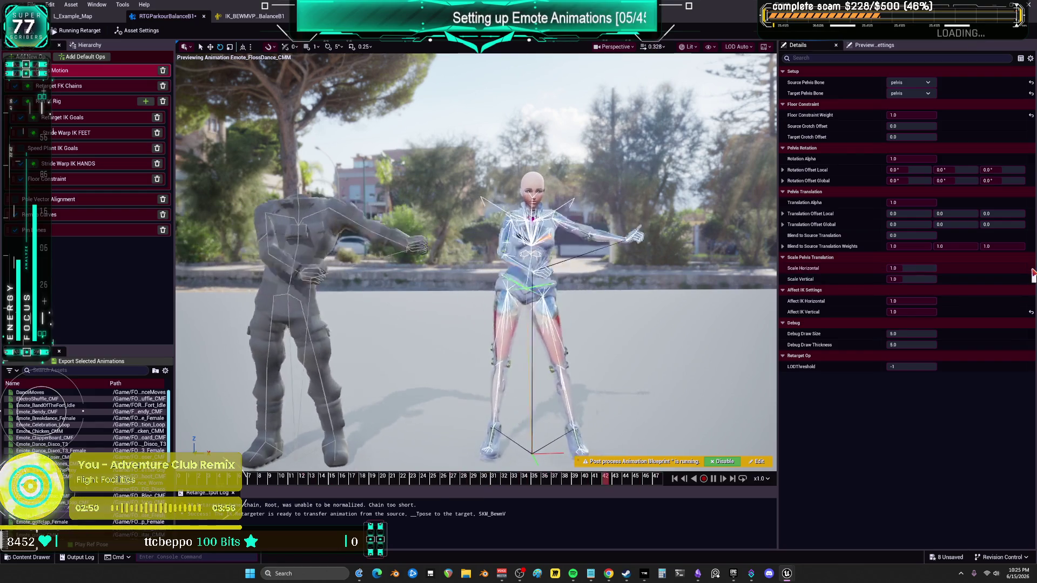
left_click(59, 118)
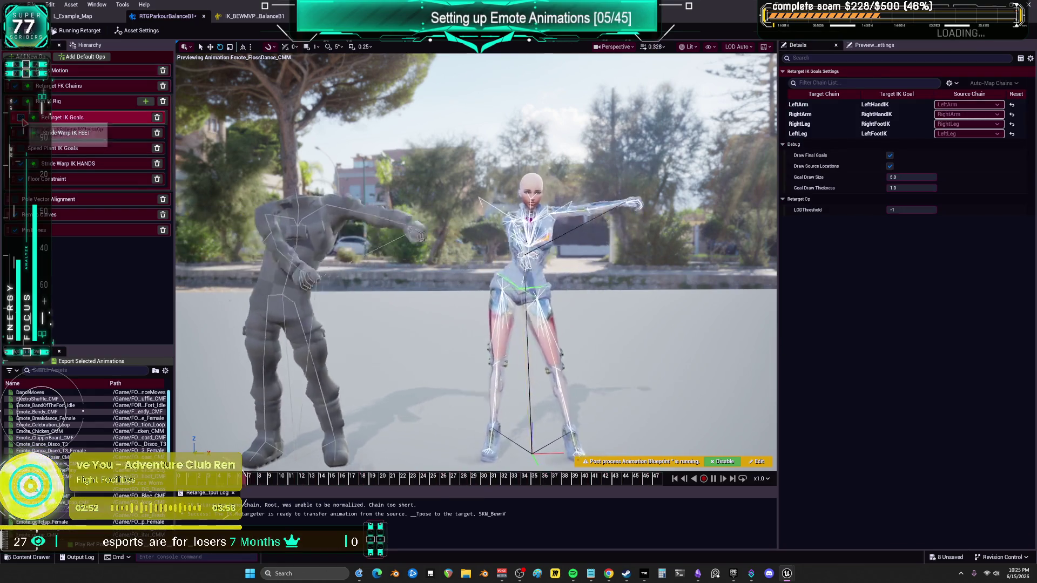
In Retarget IK Goals, re-enable IK on the LeftLeg goal after checking the arm and leg goal settings
left_click(60, 101)
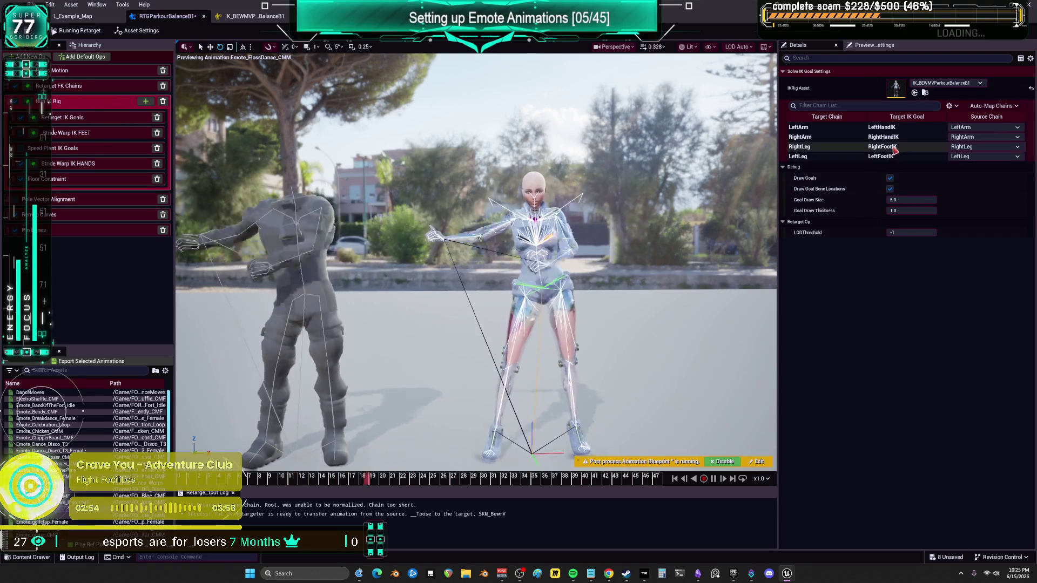
left_click(883, 138)
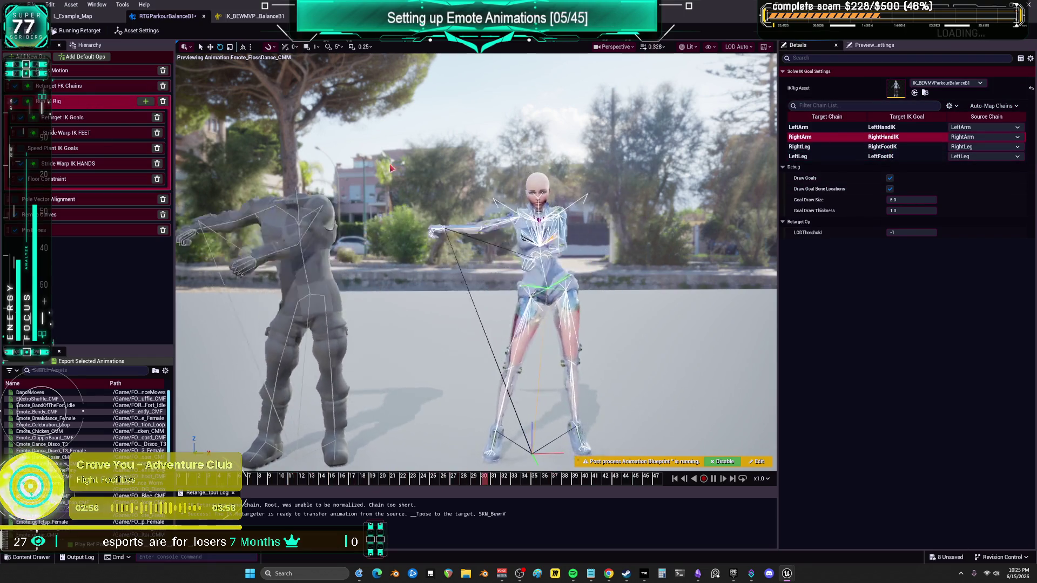
left_click(60, 117)
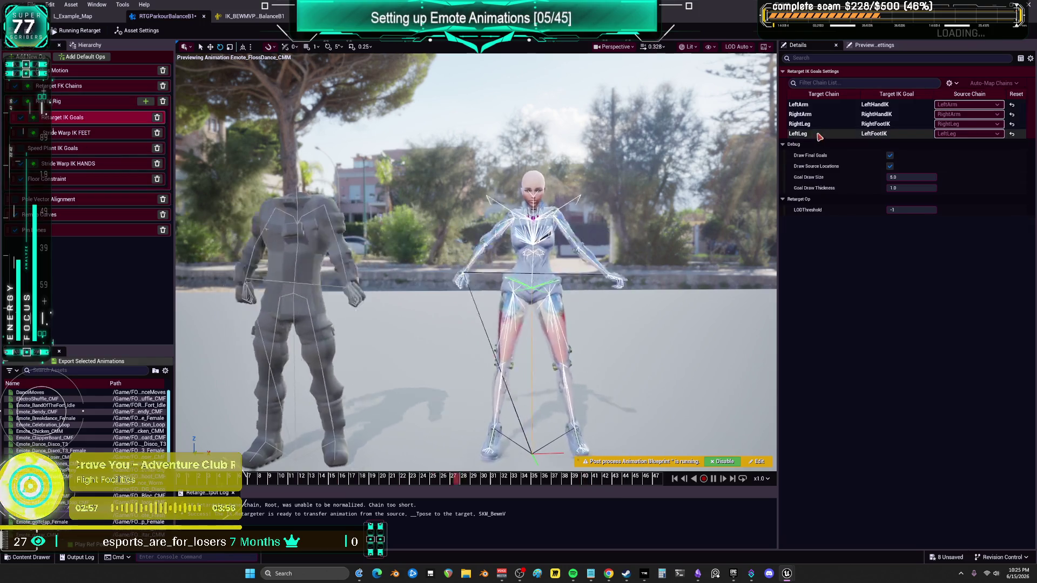
left_click(868, 125)
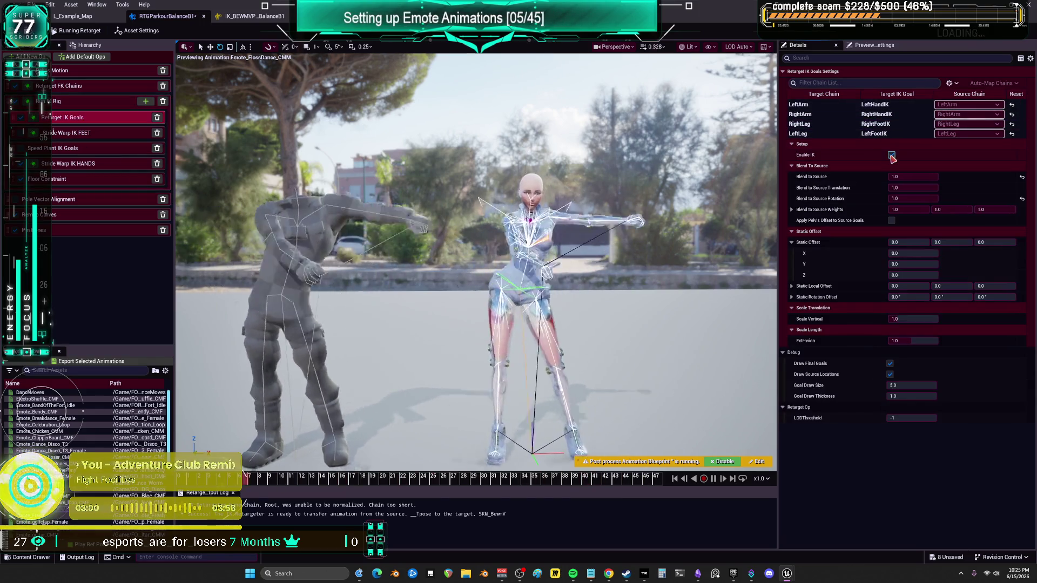
left_click(883, 136)
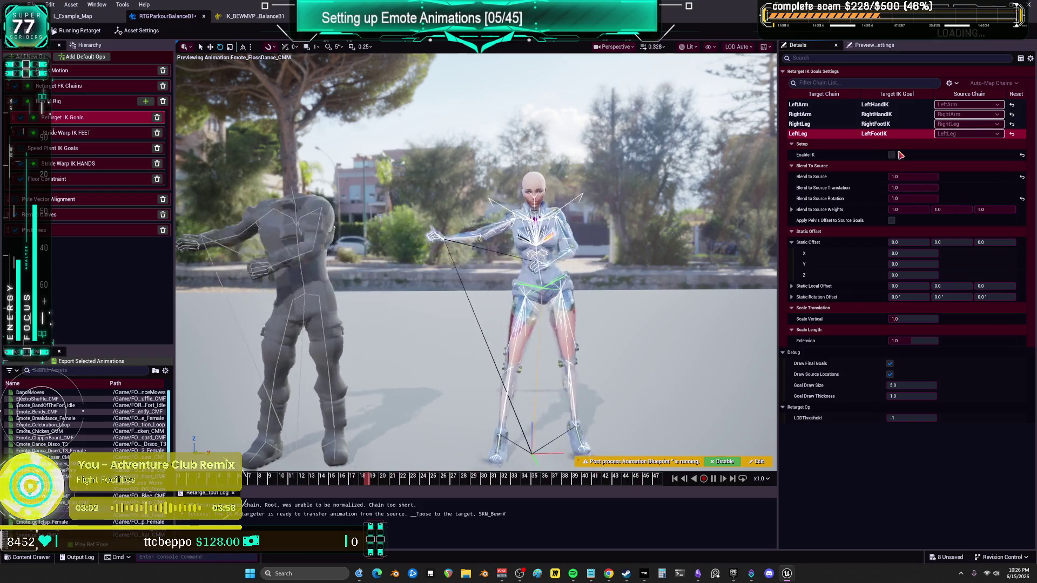
left_click(891, 155)
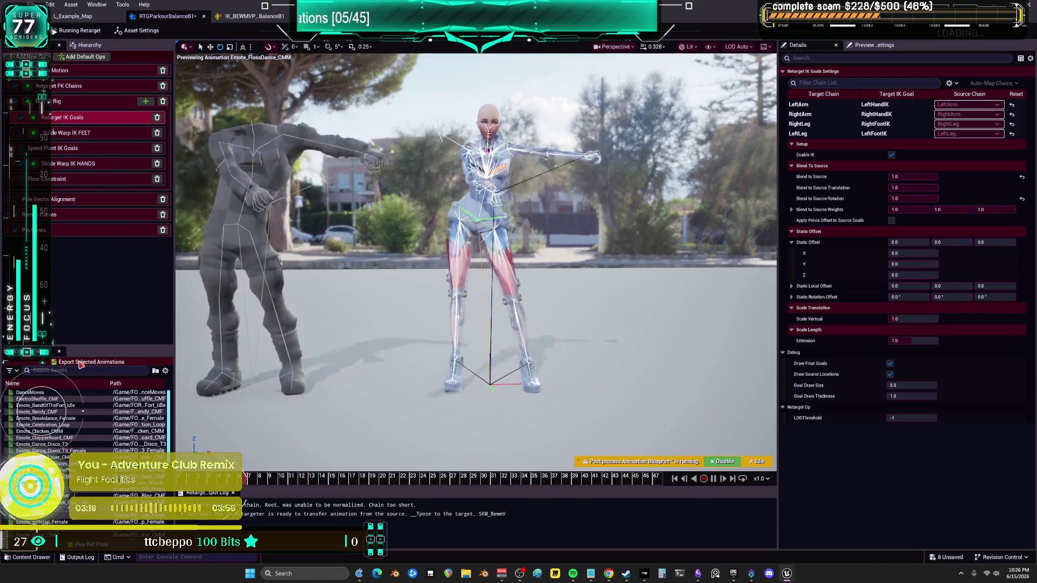
Export the retargeted floss dance to the Animations folder and switch the preview to Emote_Fresh
left_click(80, 363)
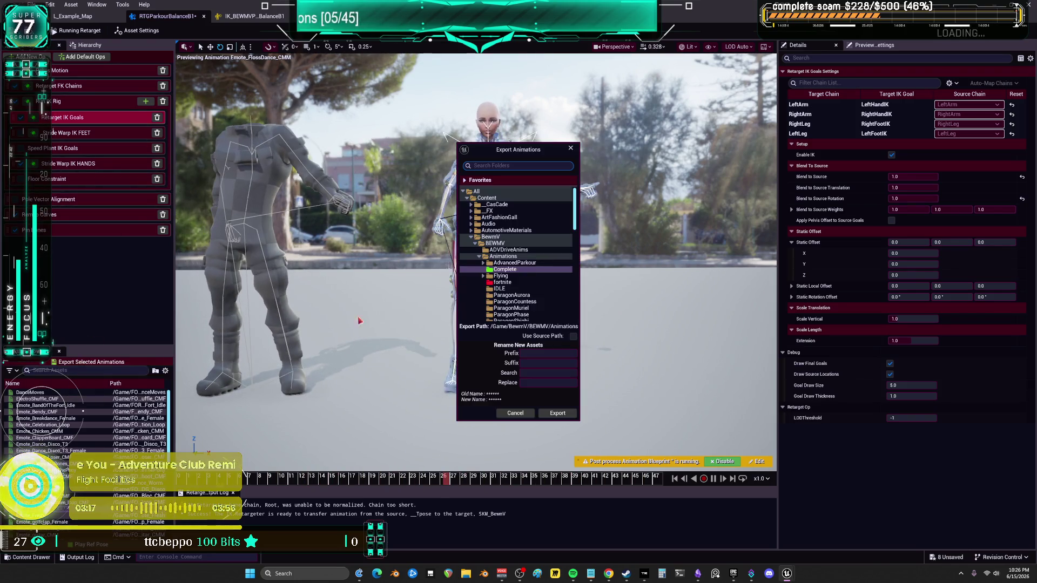
left_click(558, 414)
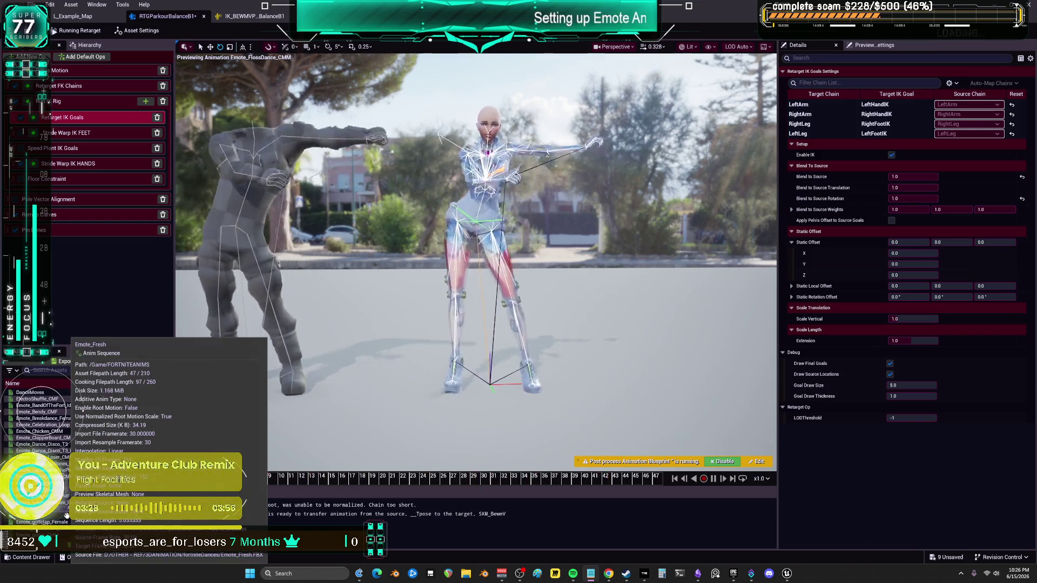
left_click(75, 515)
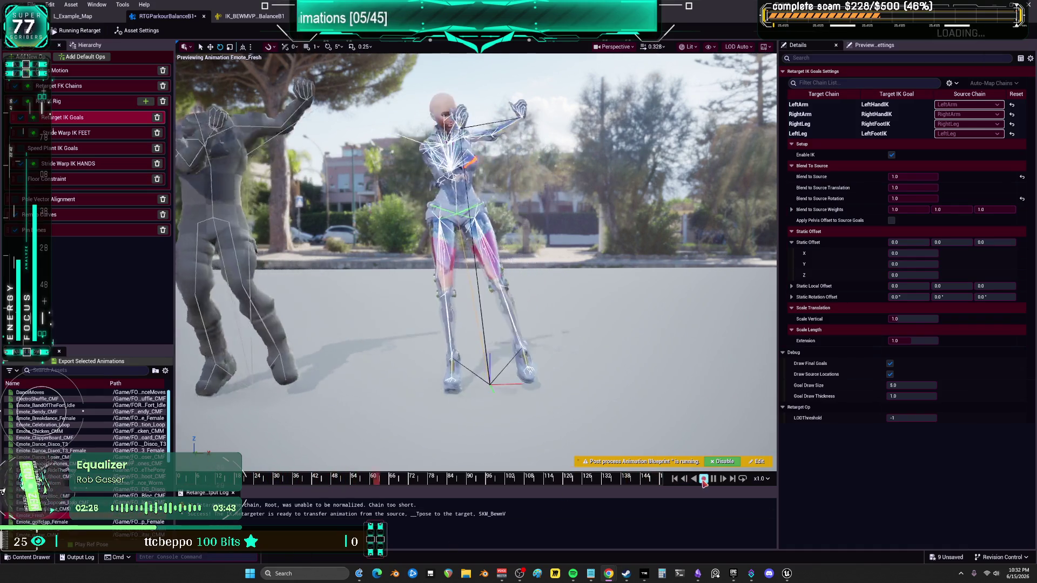
Play the Emote_Fresh preview and orbit in close to the female mech's arms and hands
left_click(713, 480)
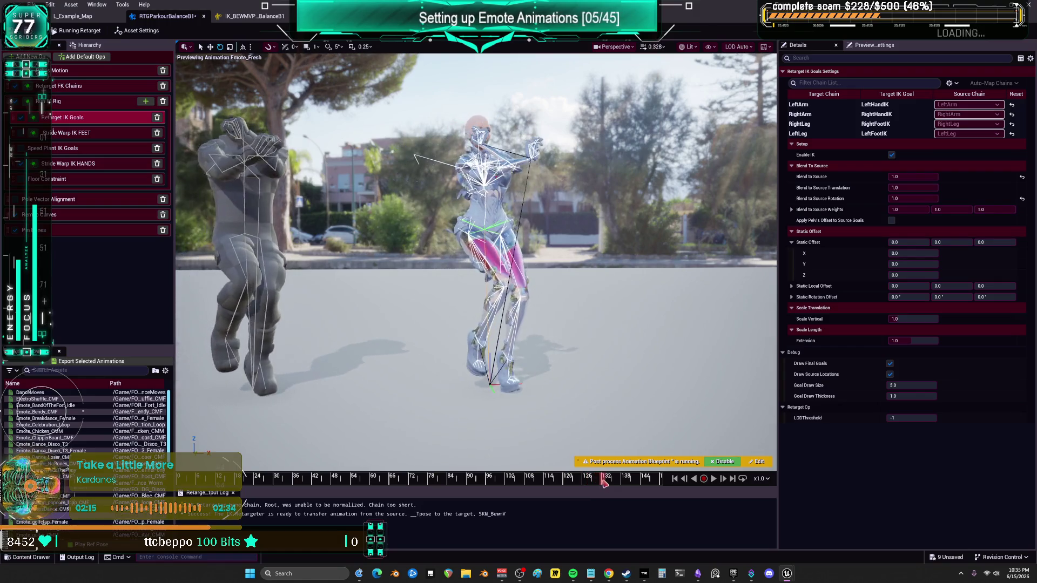
mouse_move(540, 270)
left_mouse_down()
mouse_move(237, 276)
mouse_move(514, 201)
left_mouse_up()
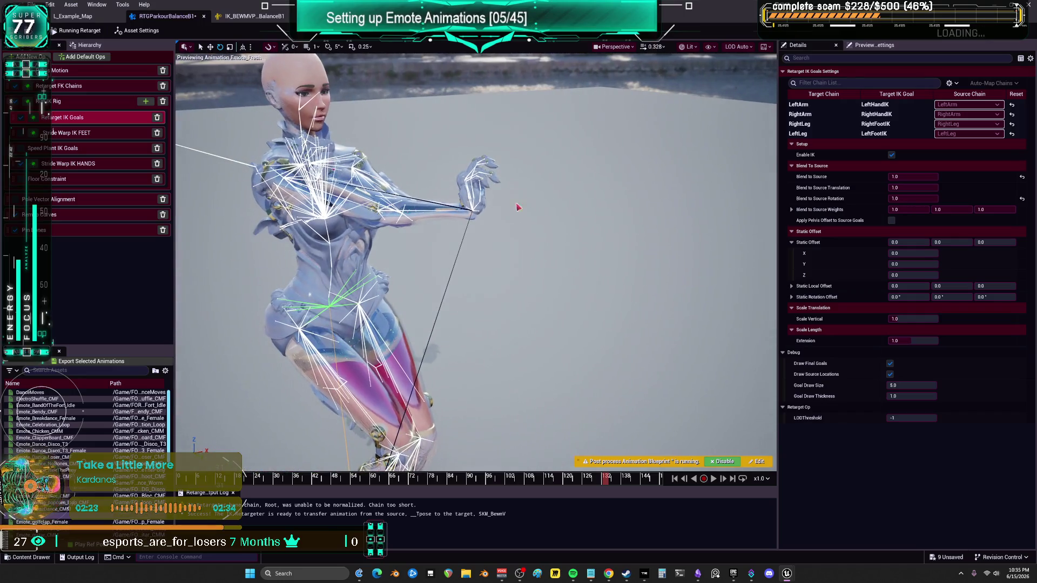
Set Stride Warp IK HANDS to Warp Forwards 2.5, Sideways Offset 11.7 and Warp Splay 1.09
left_click(75, 164)
left_click_drag(913, 199, 894, 199)
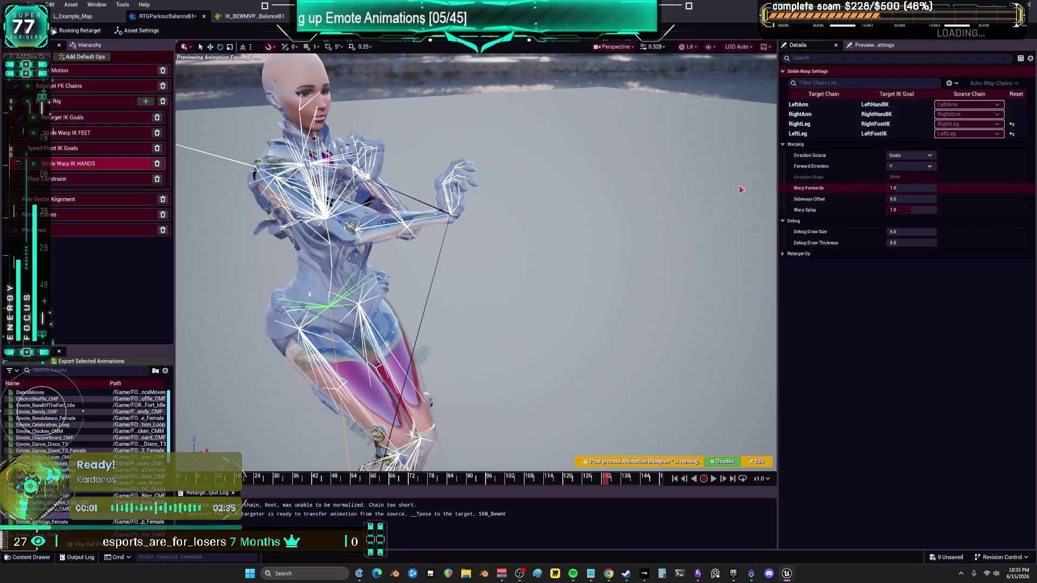
left_click(1031, 200)
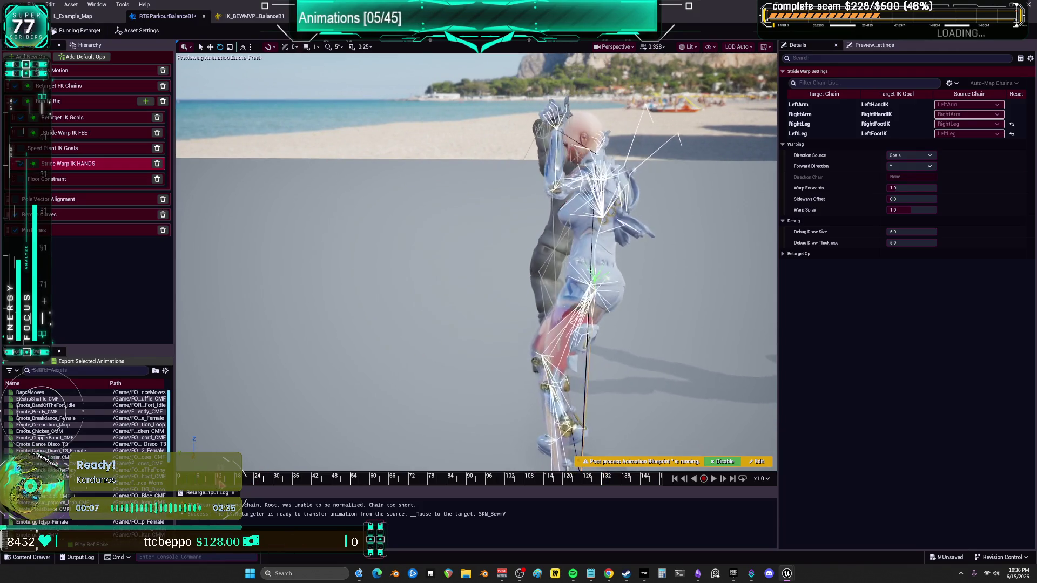
mouse_move(245, 480)
left_mouse_down()
mouse_move(436, 510)
mouse_move(250, 517)
mouse_move(276, 532)
mouse_move(466, 548)
mouse_move(355, 556)
left_mouse_up()
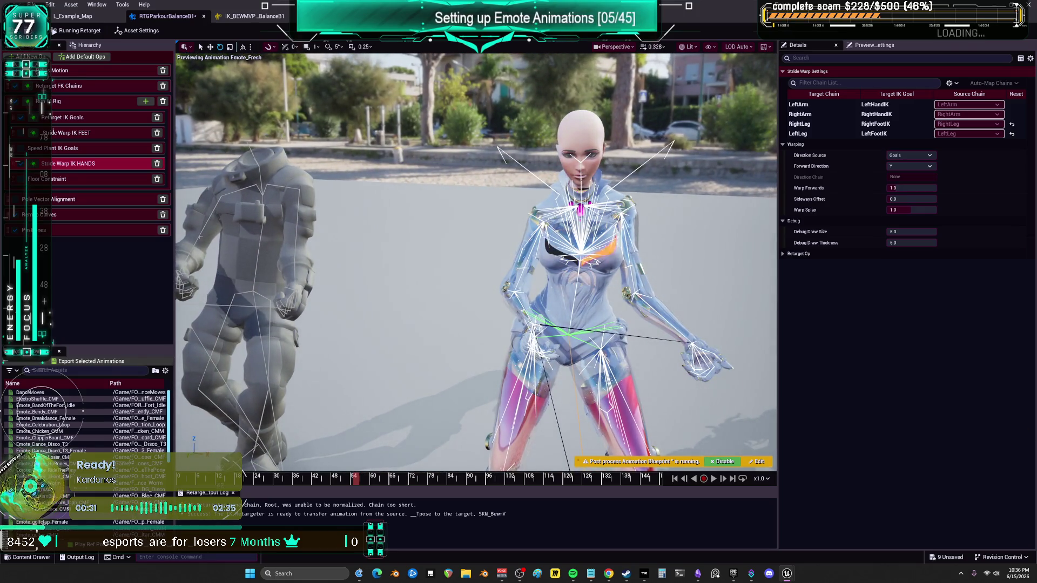
left_click(918, 187)
mouse_move(907, 199)
left_mouse_down()
mouse_move(942, 198)
mouse_move(918, 209)
left_mouse_up()
left_click(911, 210)
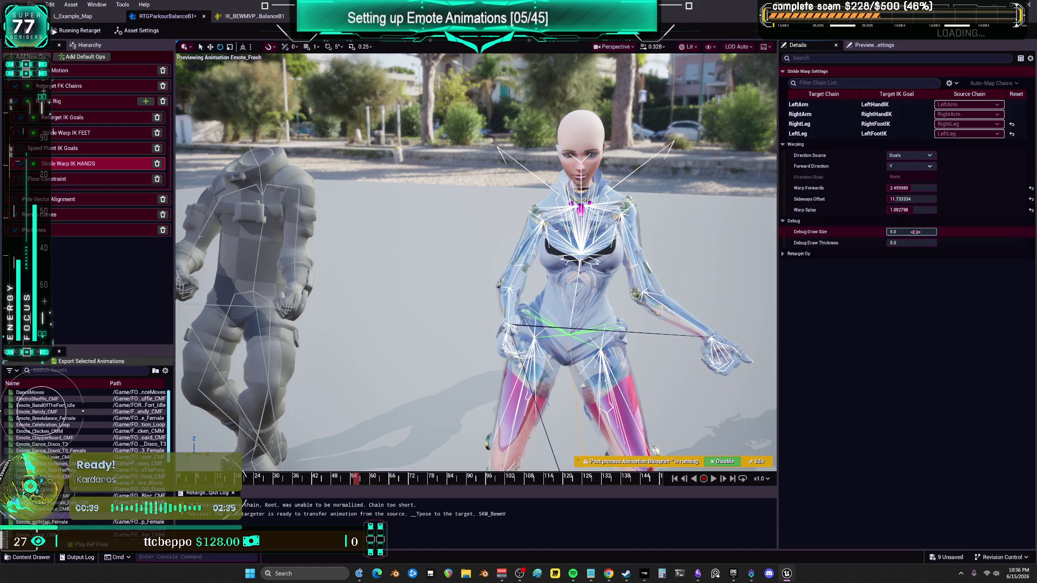
left_click(64, 117)
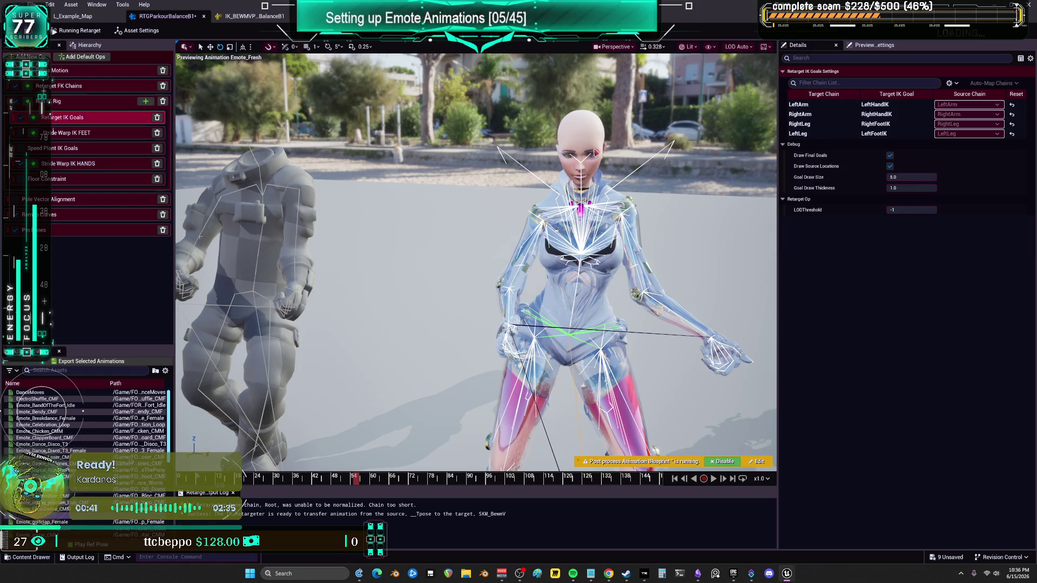
Give the LeftArm and RightArm IK goals Scale Vertical 1.15 and Extension 0.6, then scrub to check the pose
left_click(885, 105)
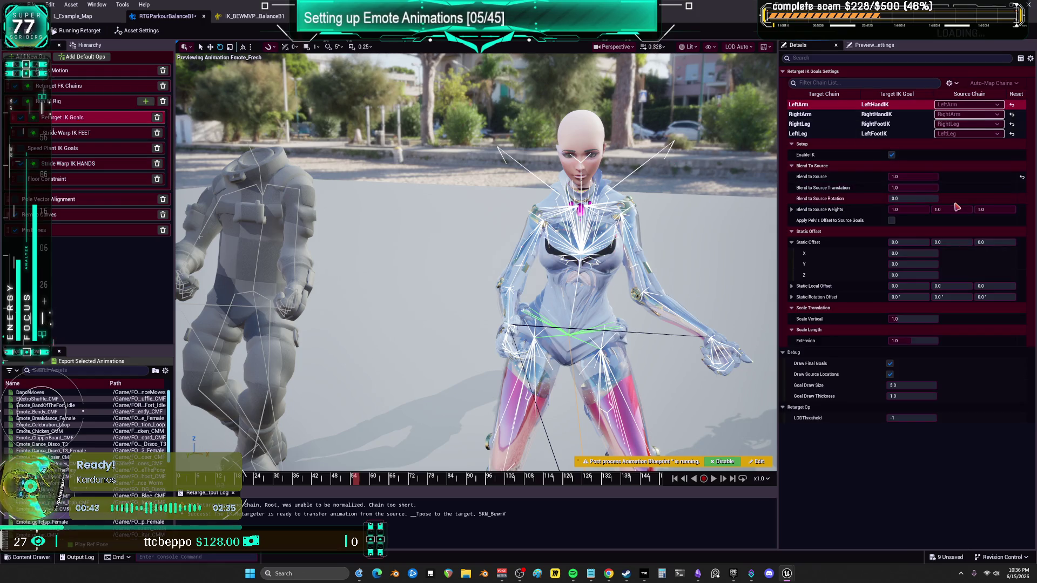
left_click(915, 340)
left_click_drag(912, 319, 934, 319)
left_click(825, 115, "ctrl")
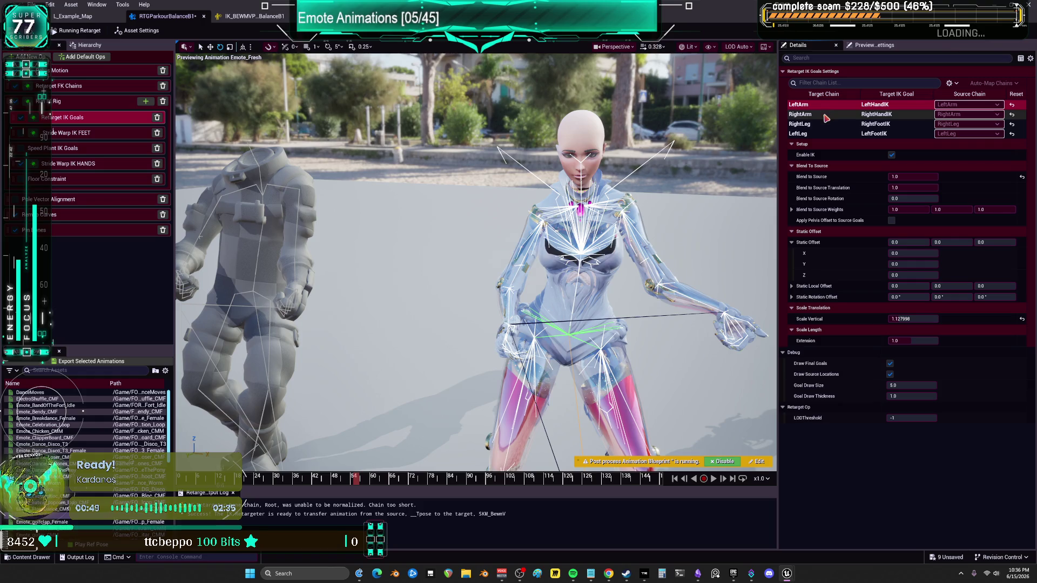
left_click(915, 318)
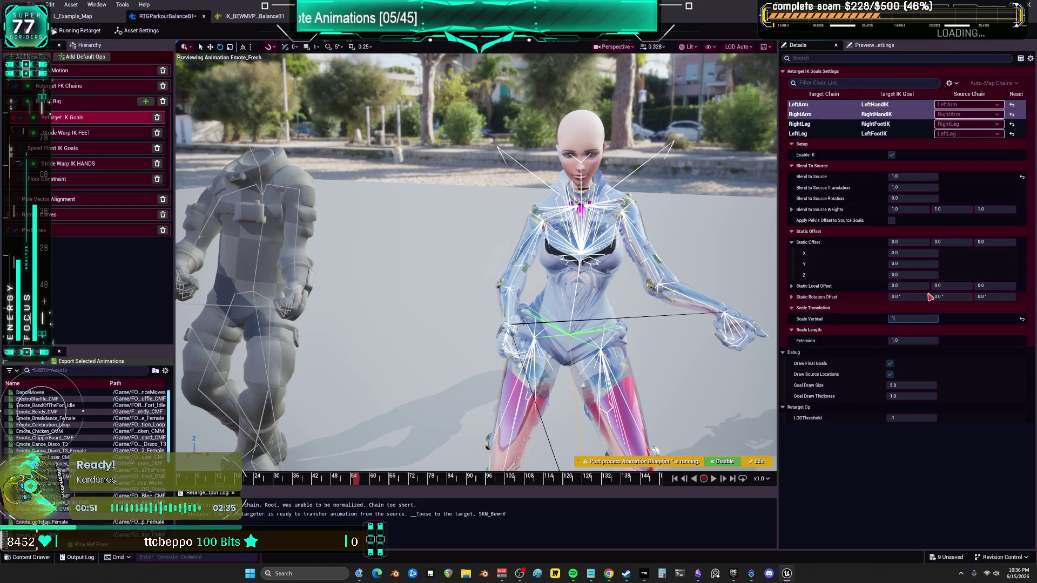
type(".2")
key("Return")
type("15")
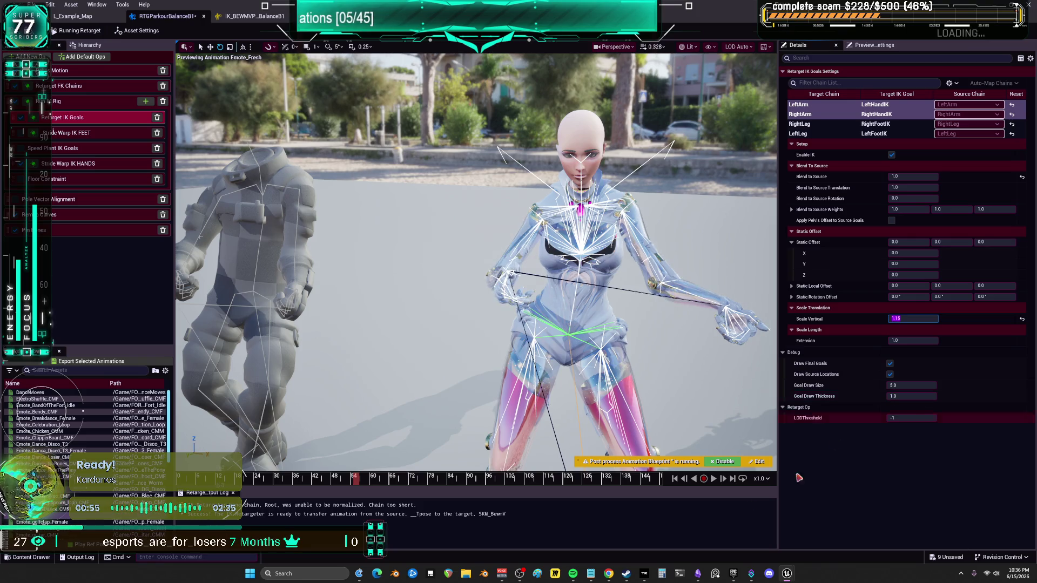
key("Return")
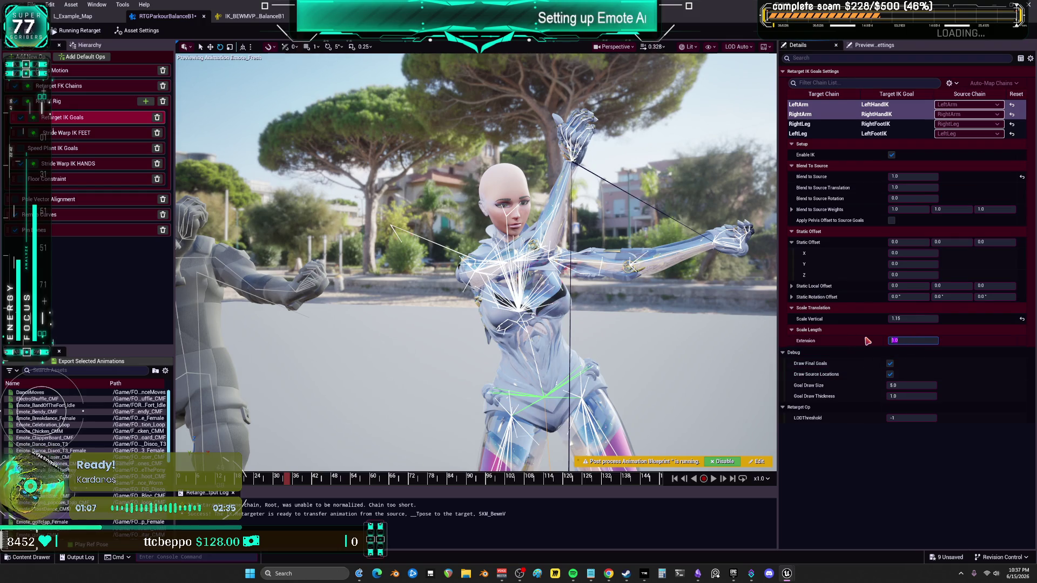
type("0.6")
key("Return")
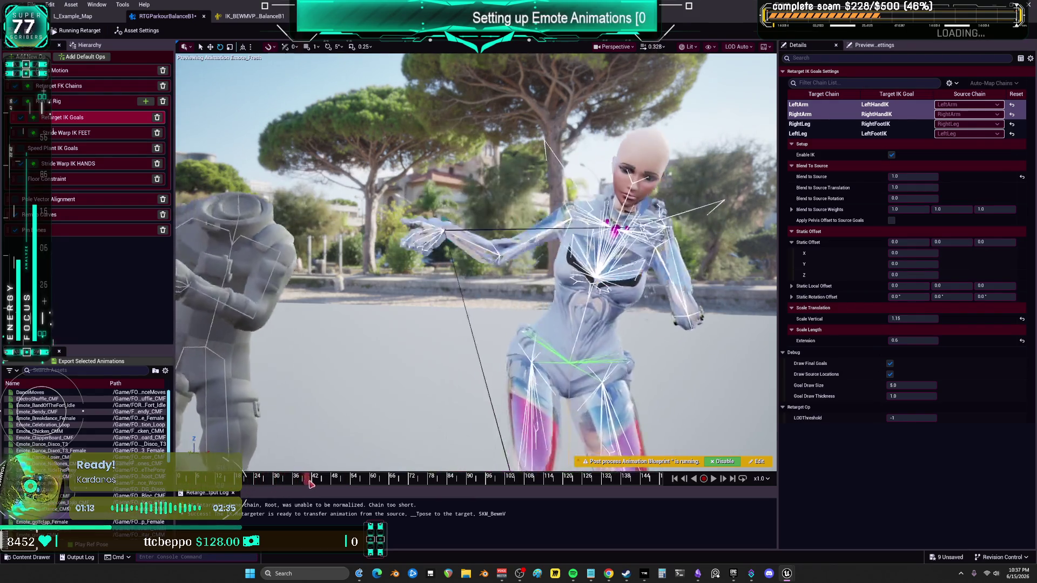
left_click_drag(347, 480, 463, 490)
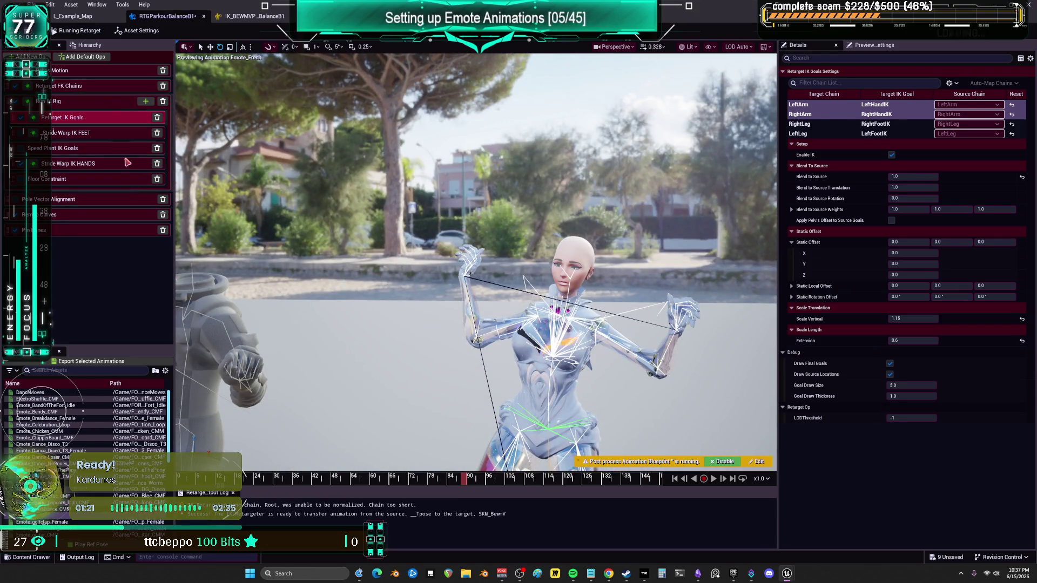
left_click(138, 30)
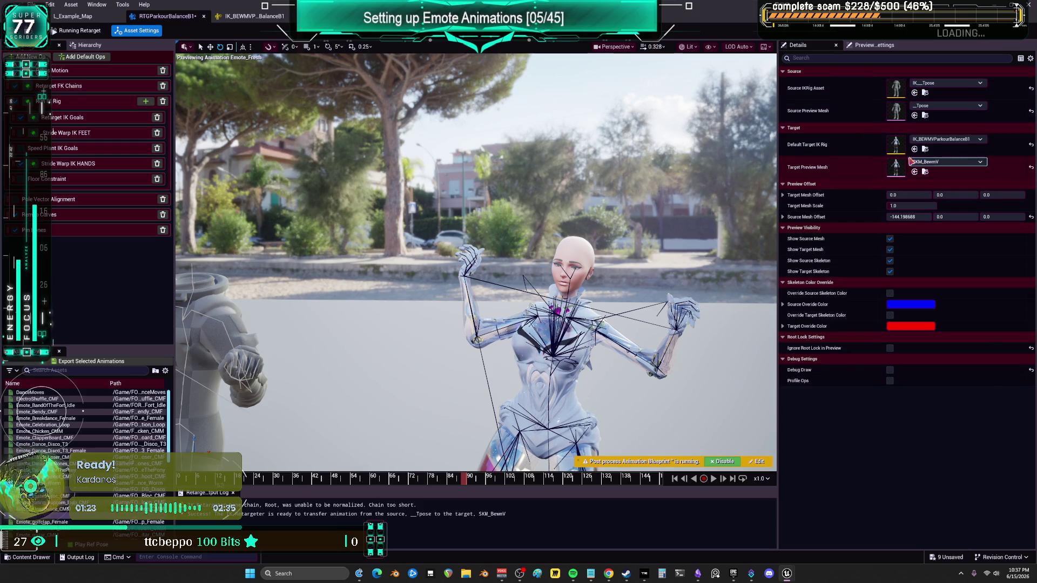
In the target IK Rig, edit Rotation Stiffness for LeftClavicle and RightClavicle, then rewind the retarget preview
double_click(896, 144)
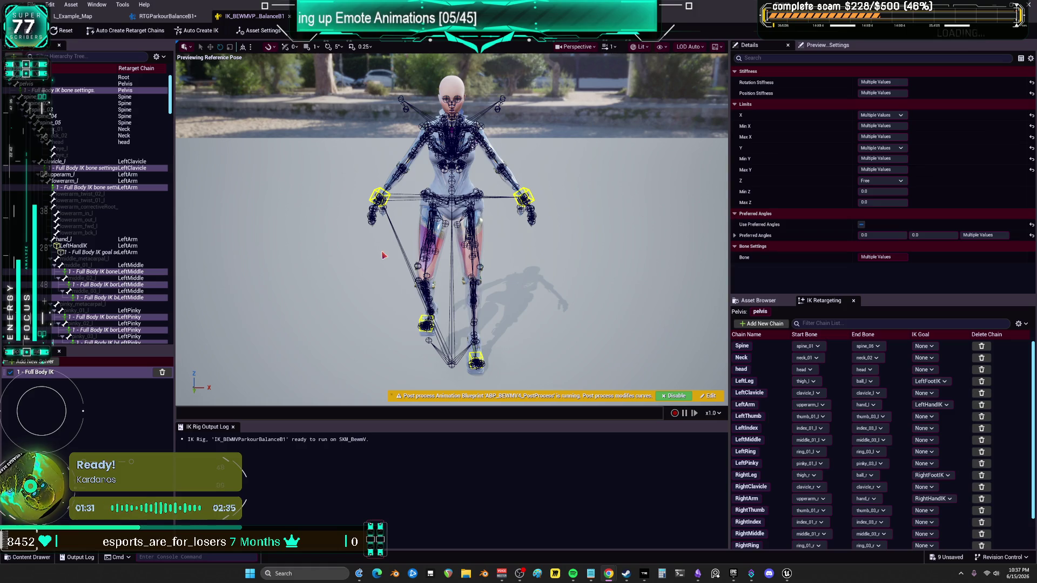
left_click(86, 168)
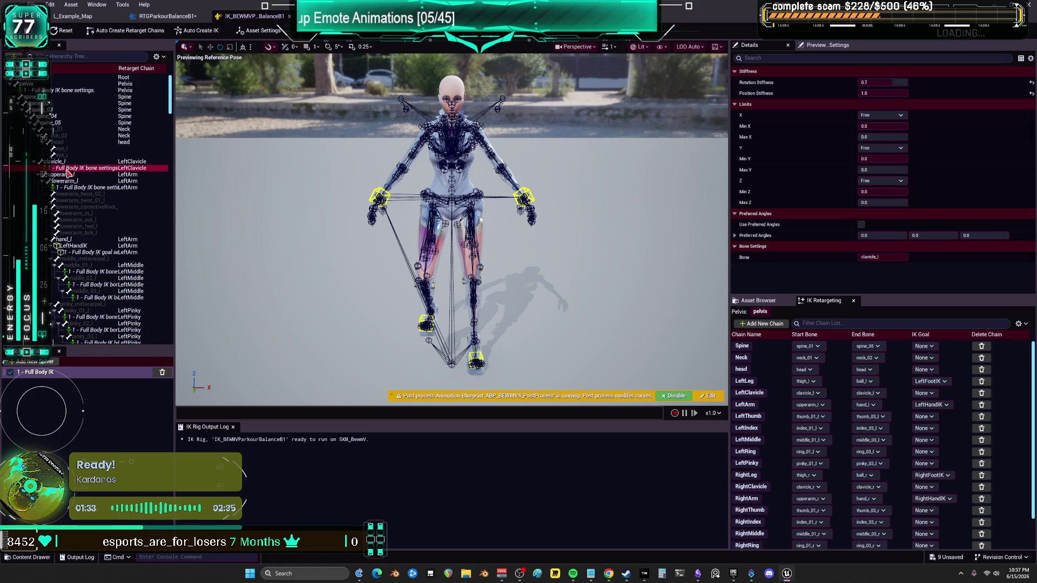
scroll(103, 305, "down", 4)
scroll(103, 305, "down", 10)
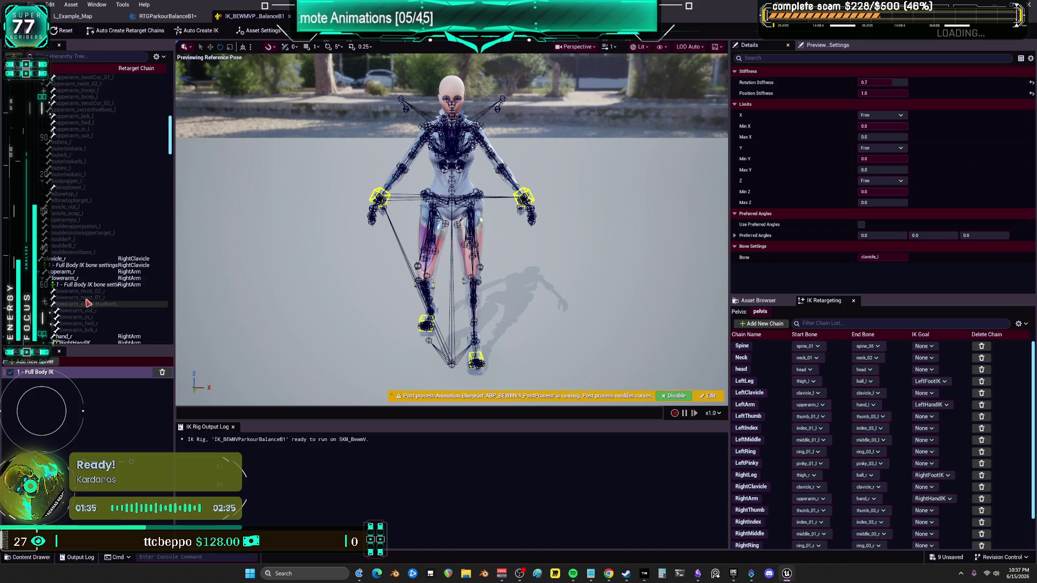
left_click(80, 265, "ctrl")
left_click(896, 82)
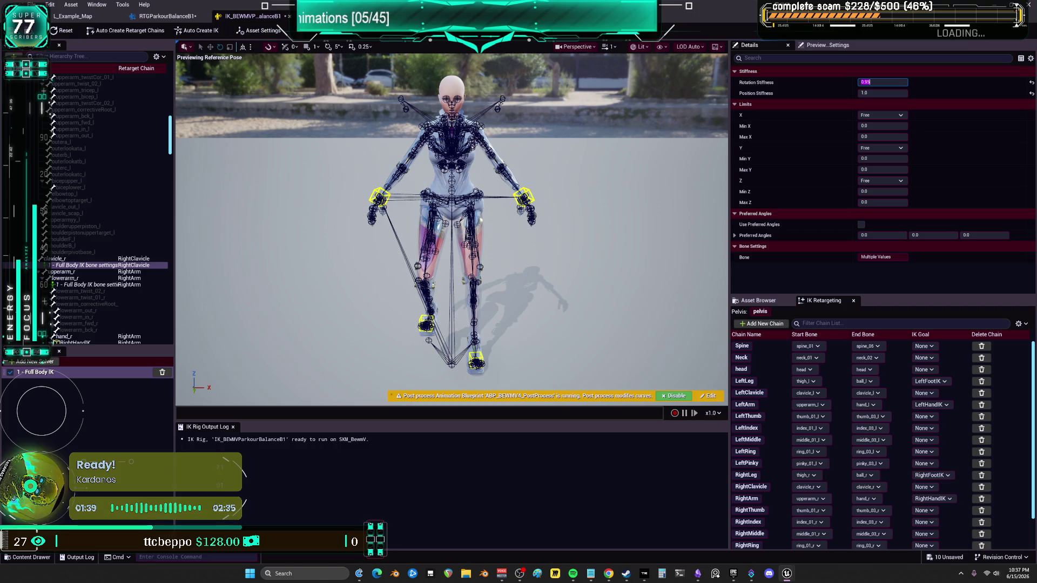
left_click(167, 16)
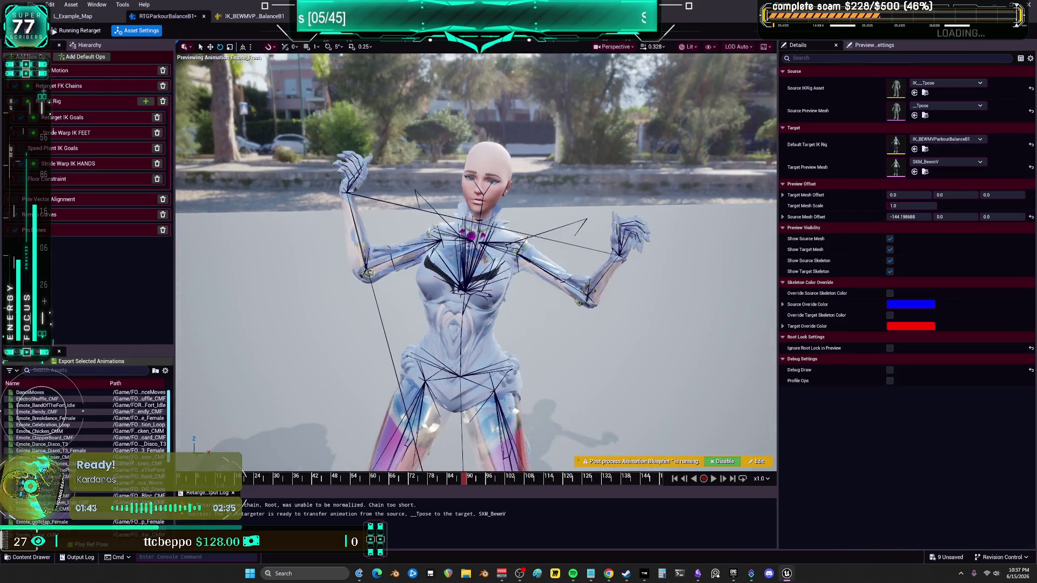
left_click(289, 480)
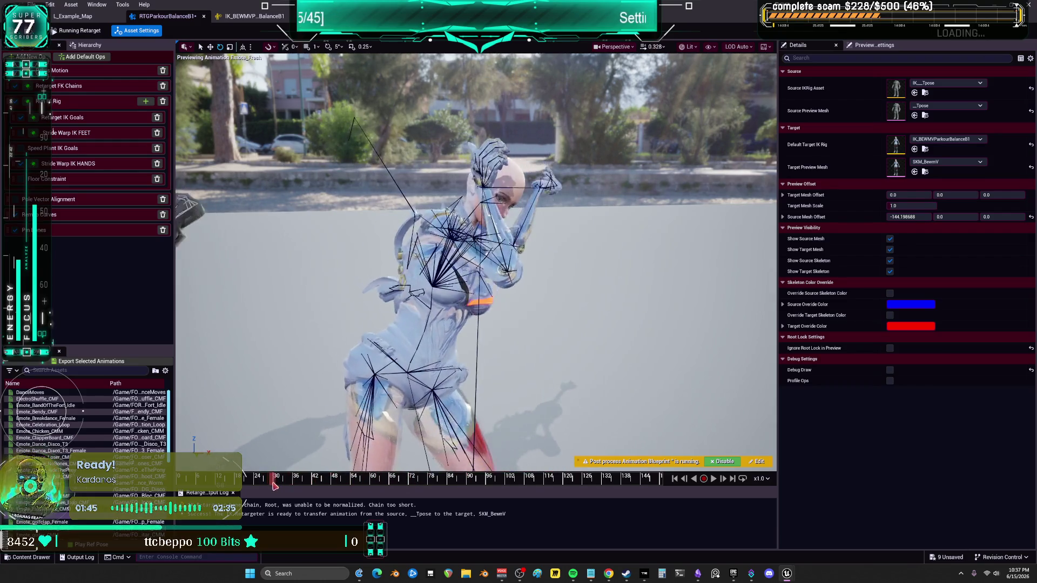
Reset Scale Vertical and Extension to 1.0 on both the LeftArm and RightArm IK goals
scroll(407, 383, "down", 5)
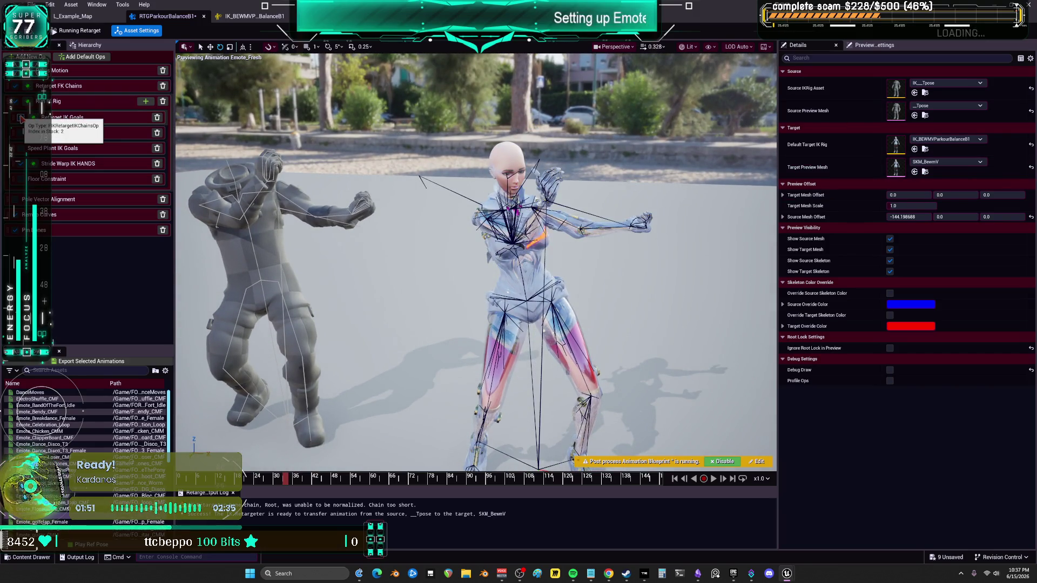
left_click(21, 118)
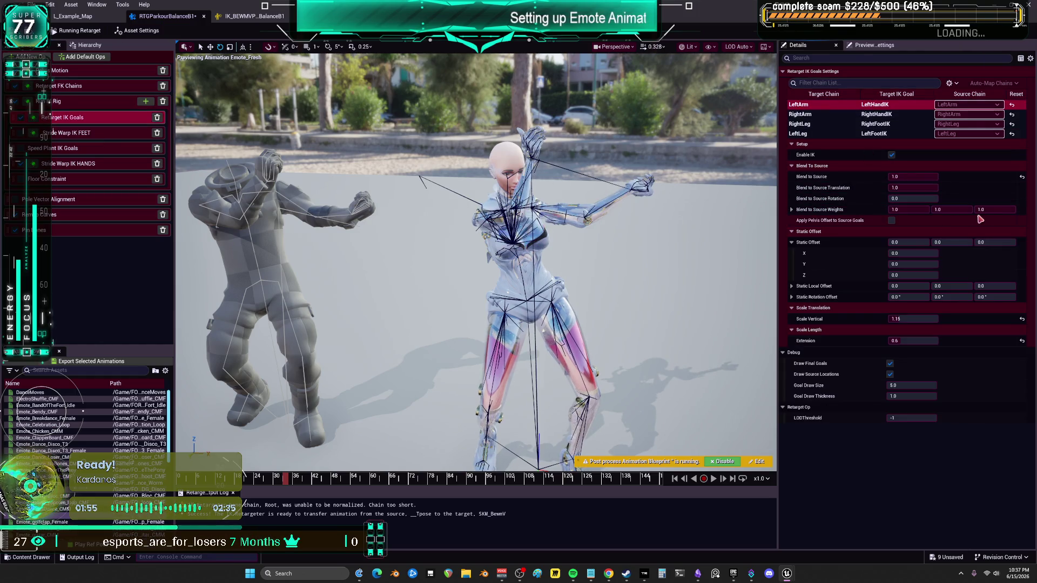
left_click(1022, 320)
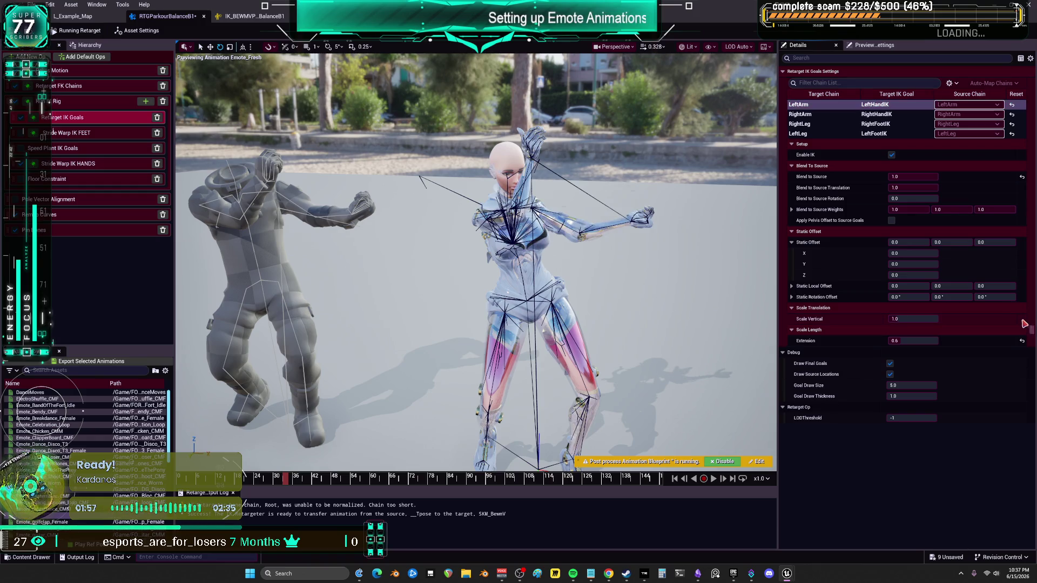
left_click(1022, 342)
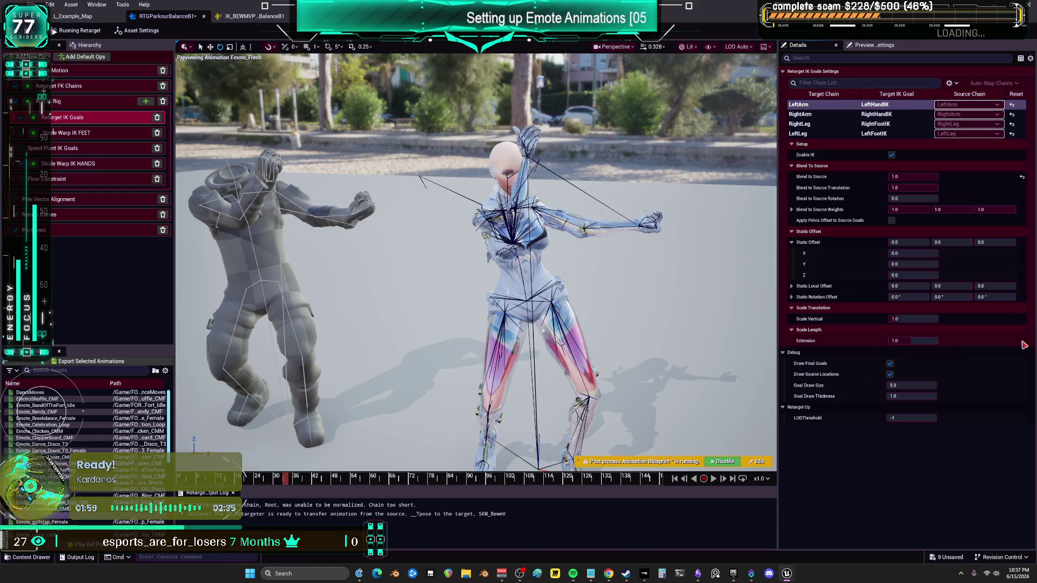
left_click(1019, 114)
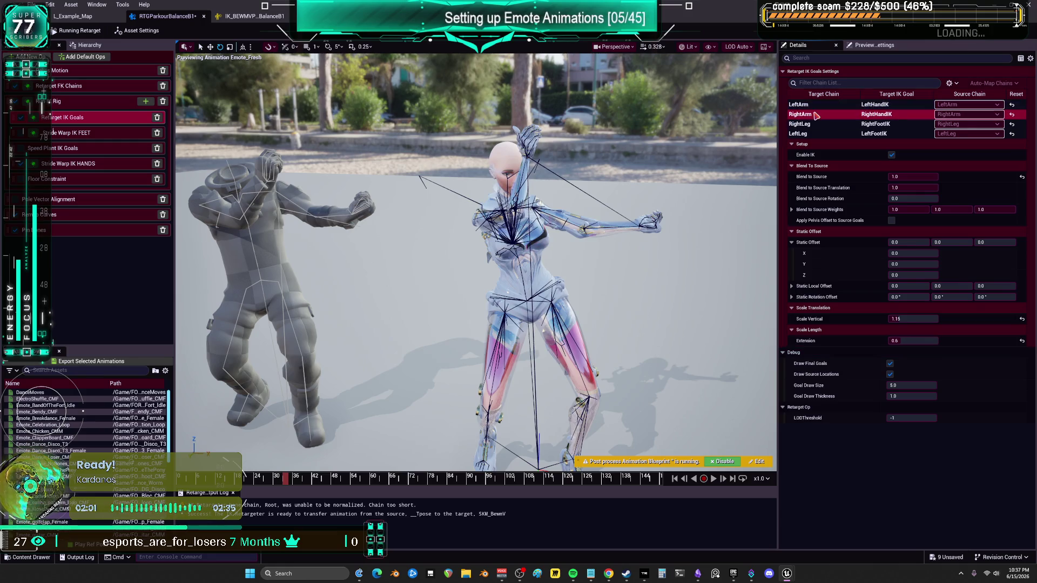
left_click(1022, 319)
left_click(1022, 340)
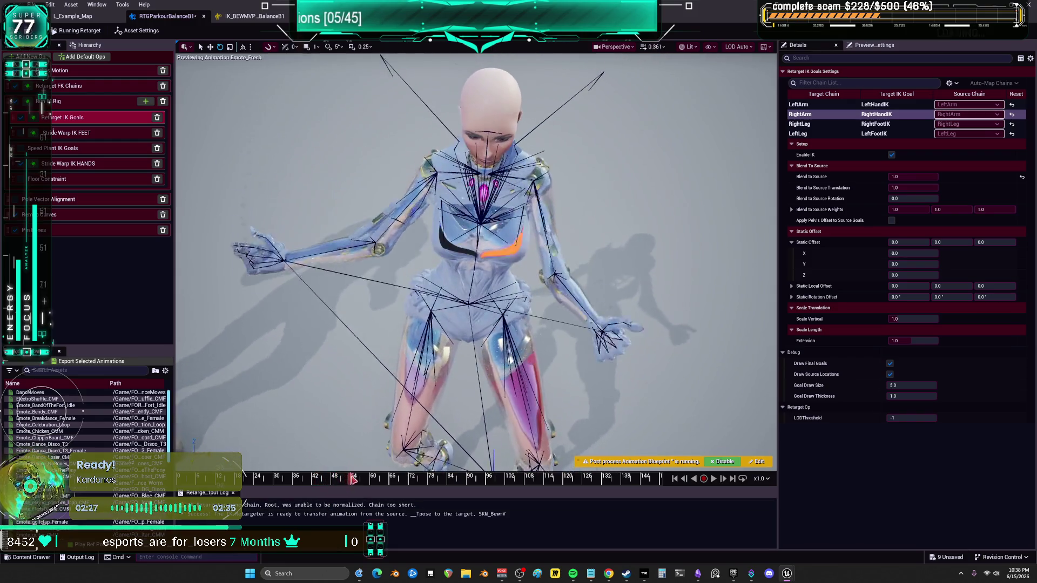
Scrub the emote preview, reframe on the mech, and bring up the L_Example_Map level
mouse_move(365, 476)
left_mouse_down()
mouse_move(529, 455)
mouse_move(668, 460)
mouse_move(653, 486)
mouse_move(609, 489)
left_mouse_up()
key("f")
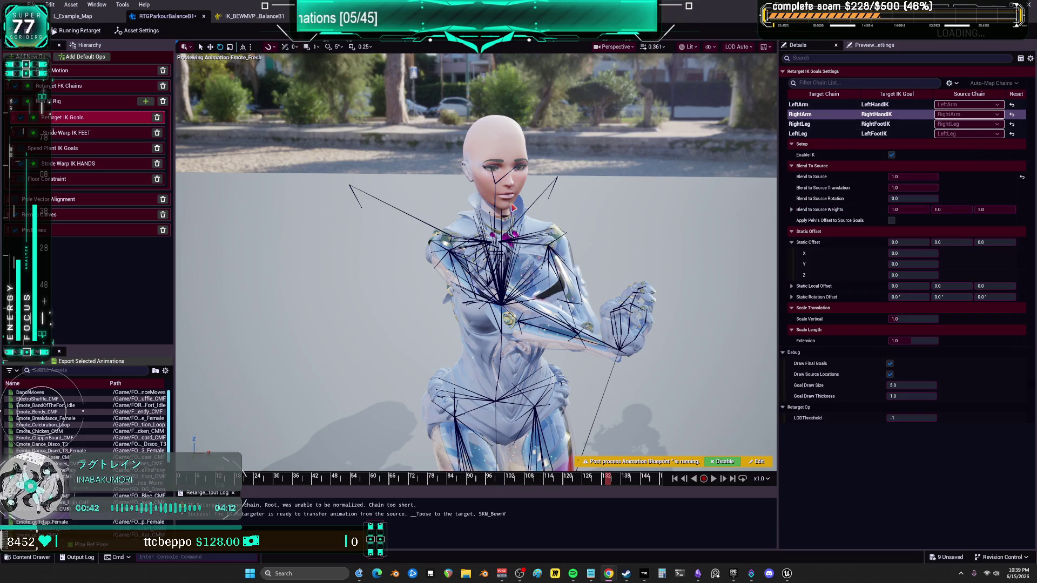
left_click(108, 17)
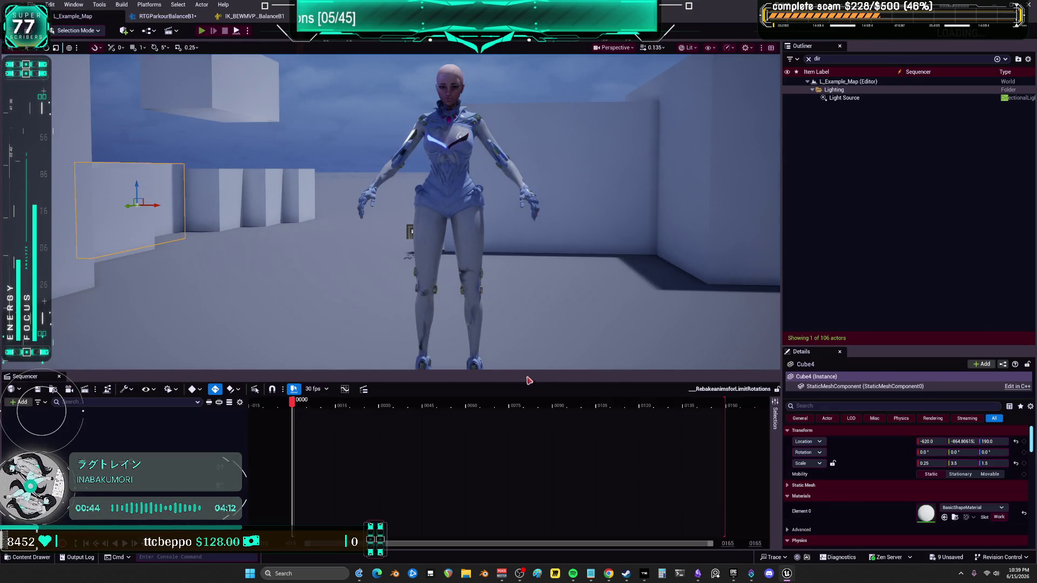
Start Play In Editor and run the mech forward, climbing onto and along the parkour blocks
key("alt+p")
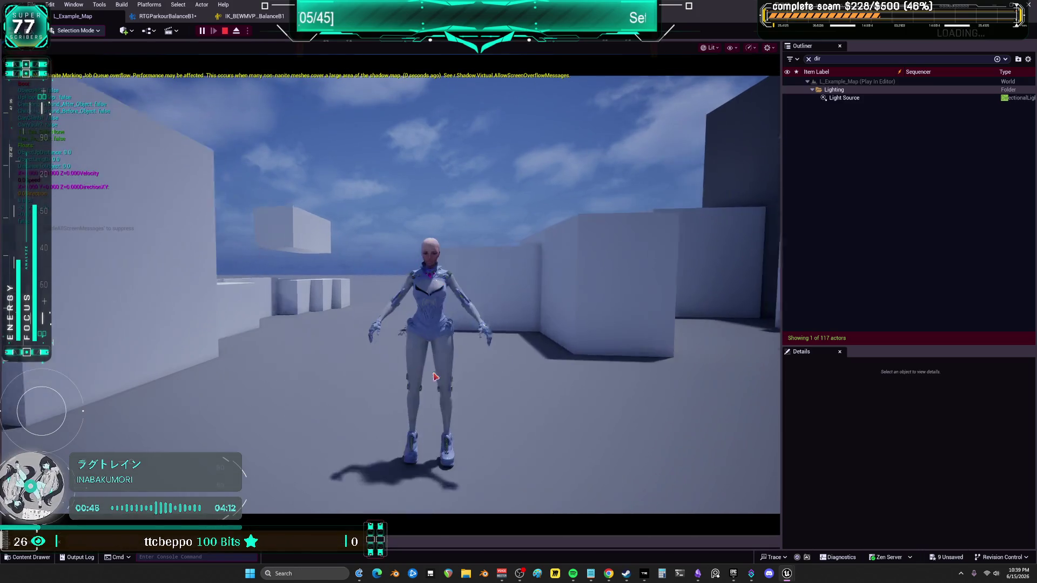
left_click(435, 377)
key("w")
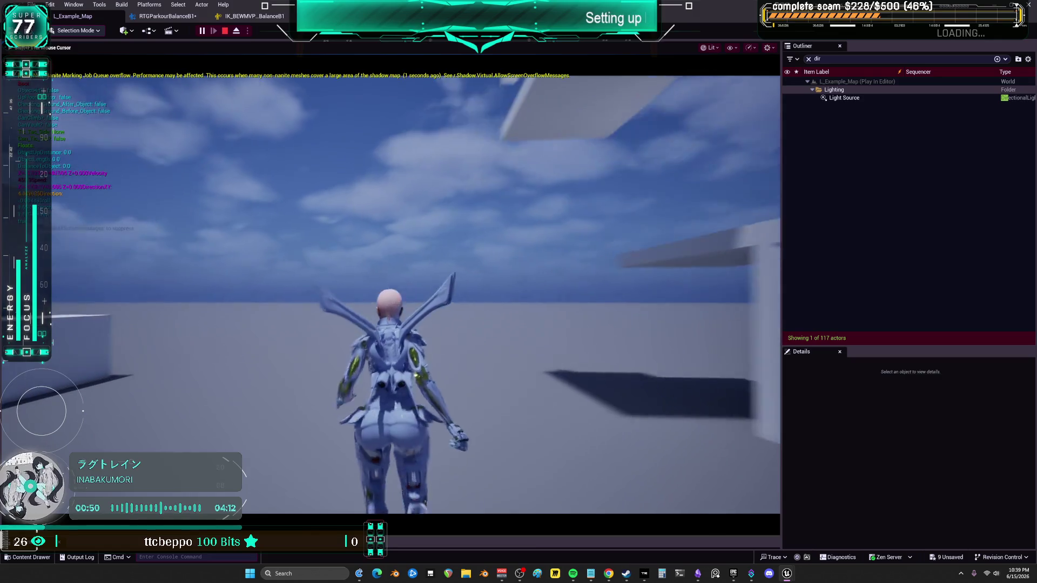
key("w")
key("w")
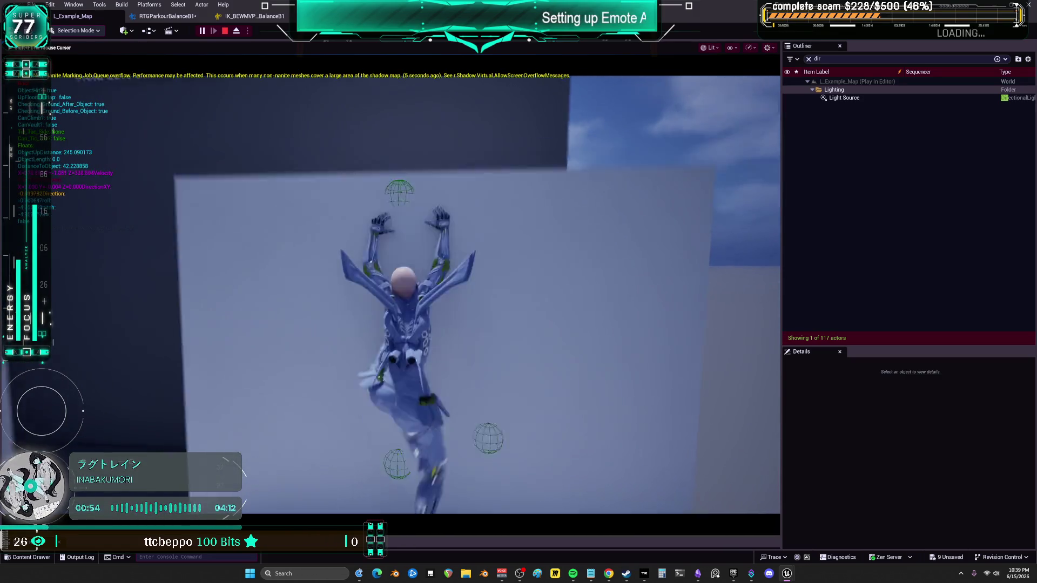
key("w")
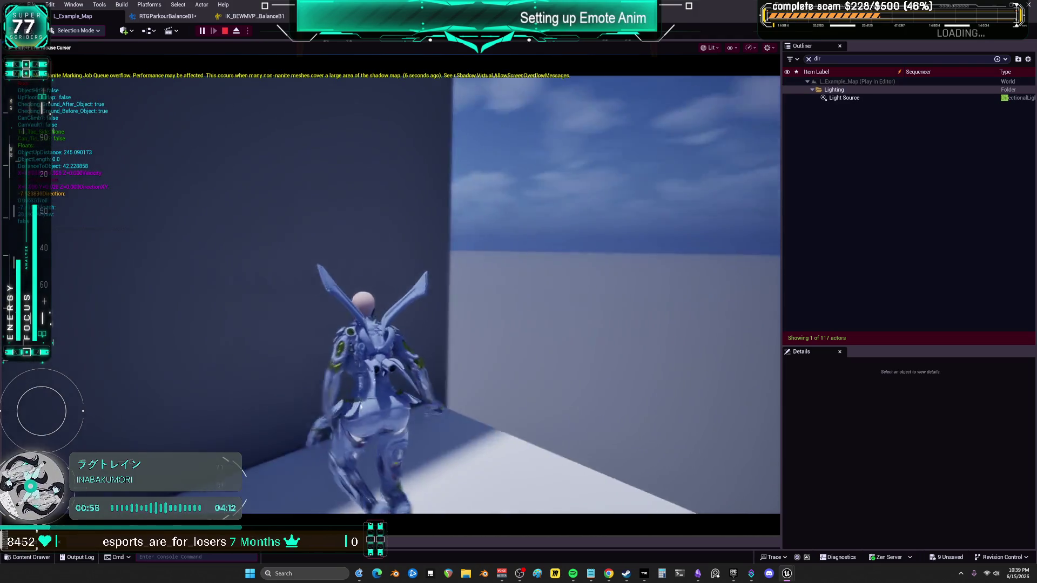
key("w")
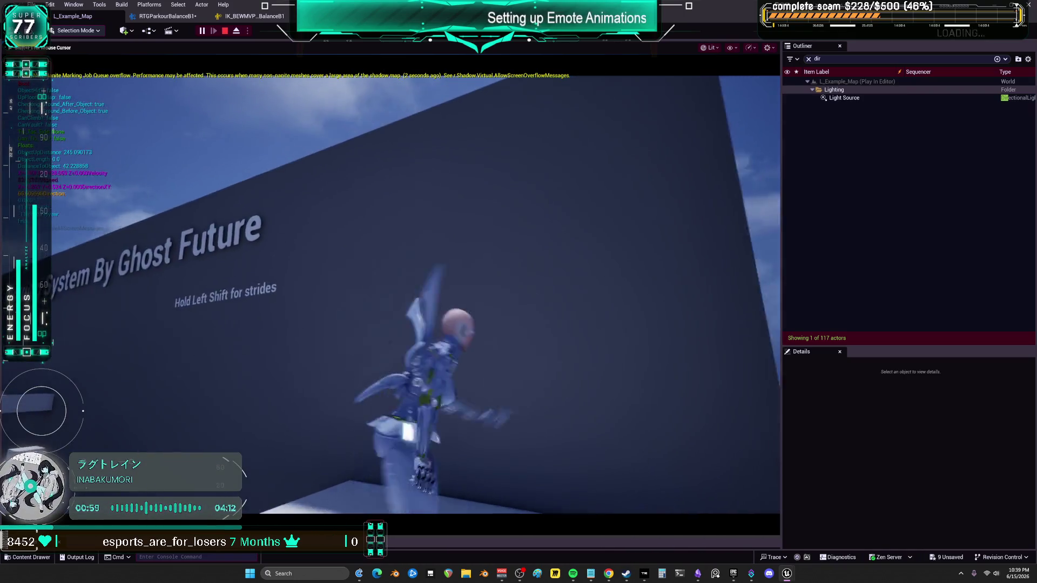
key("w")
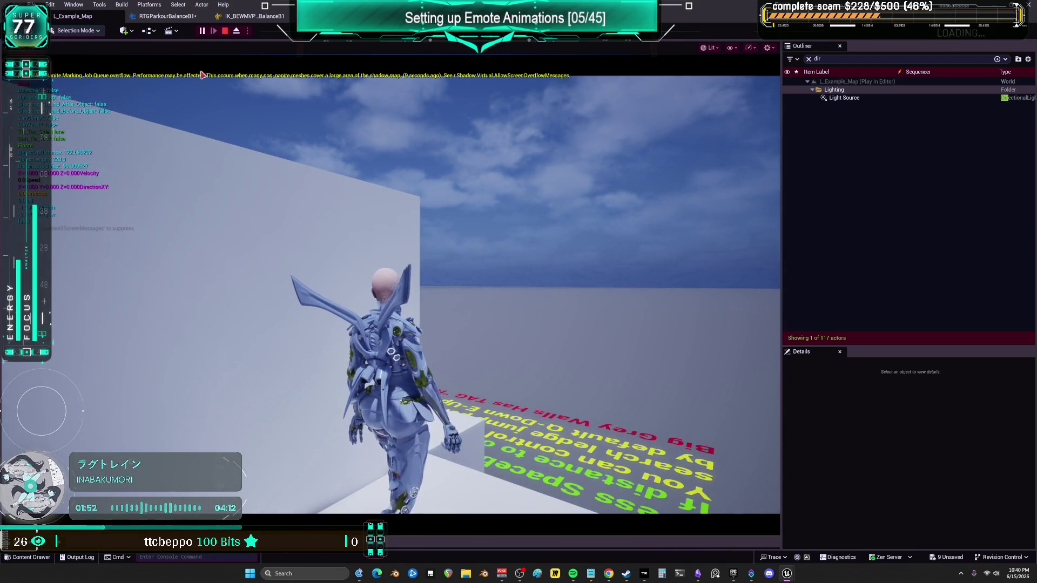
left_click(236, 32)
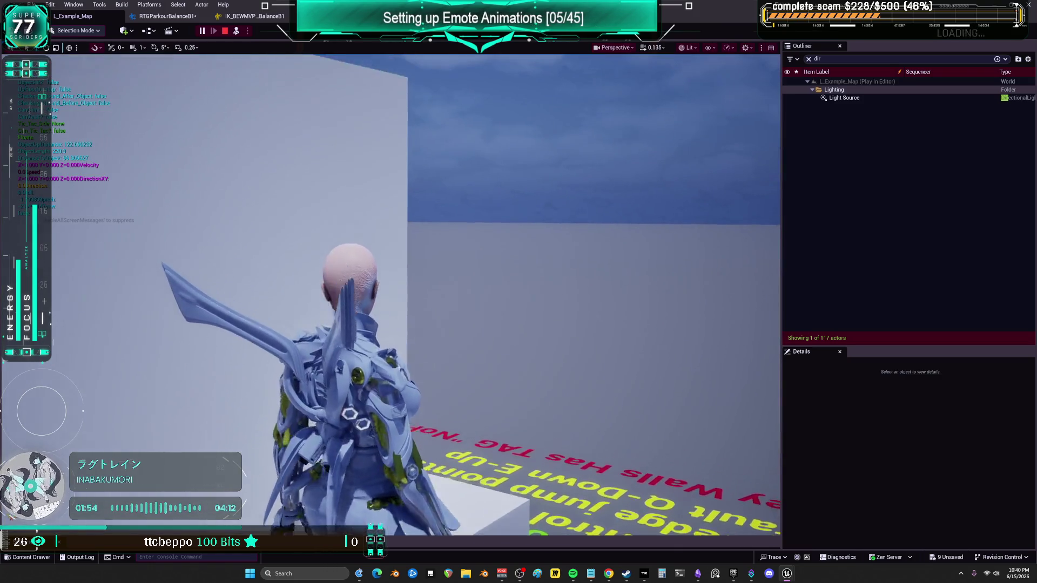
Eject from the play session and select the BP_BEWMV0 mech character in the level
scroll(389, 291, "up", 6)
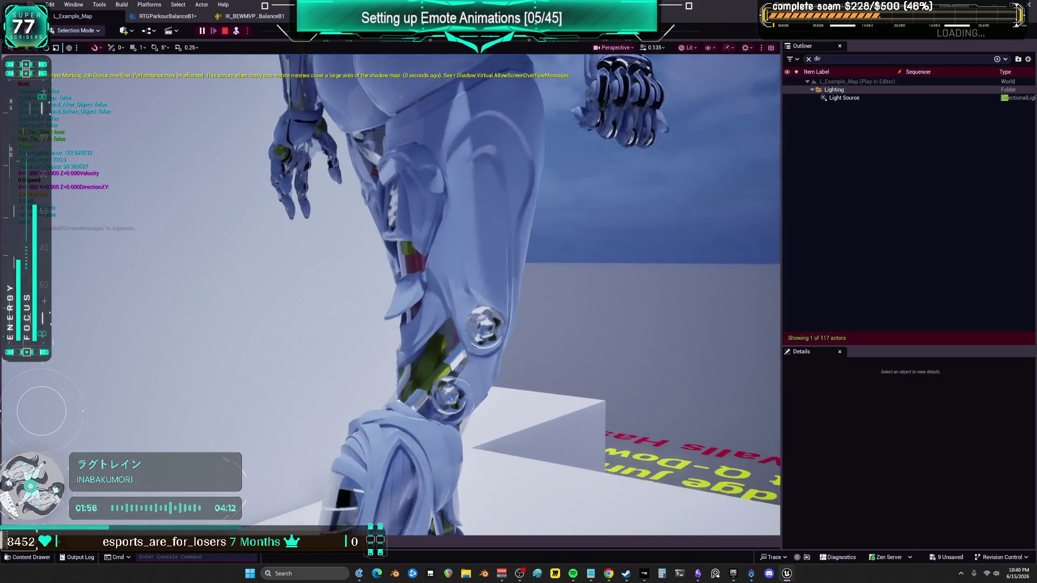
scroll(445, 291, "down", 4)
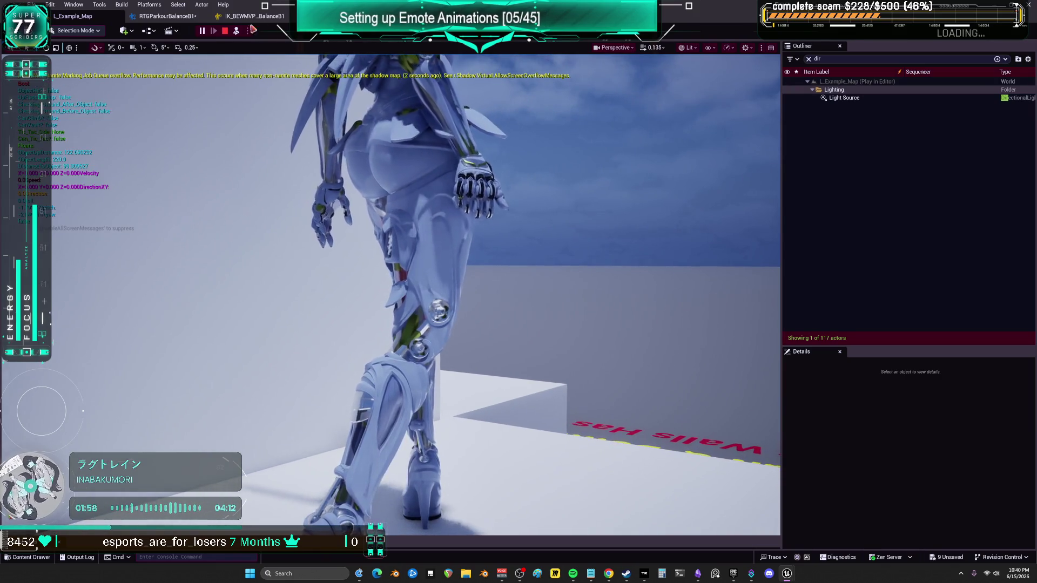
left_click(239, 32)
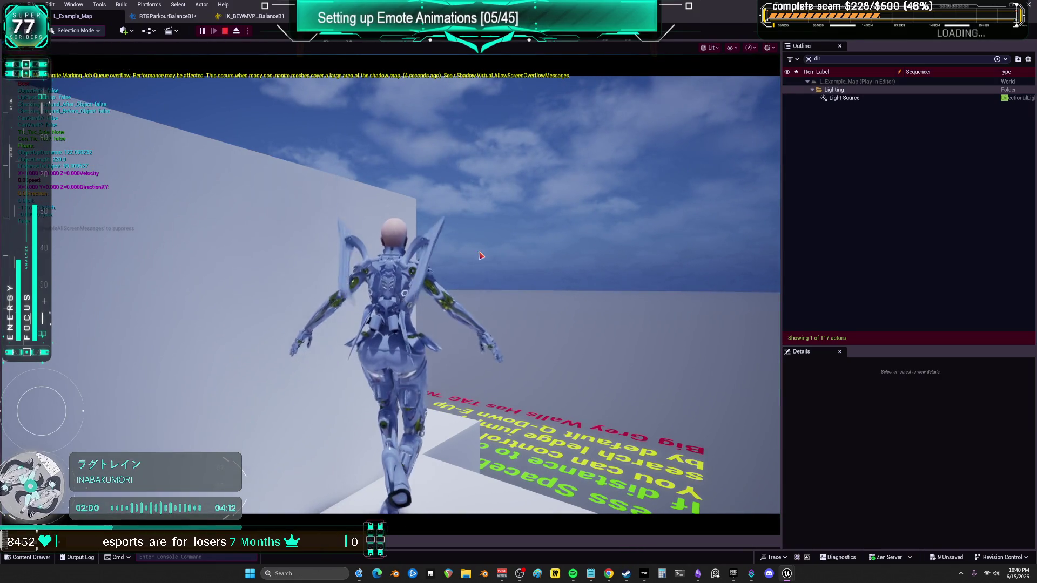
left_click(241, 31)
left_click(410, 335)
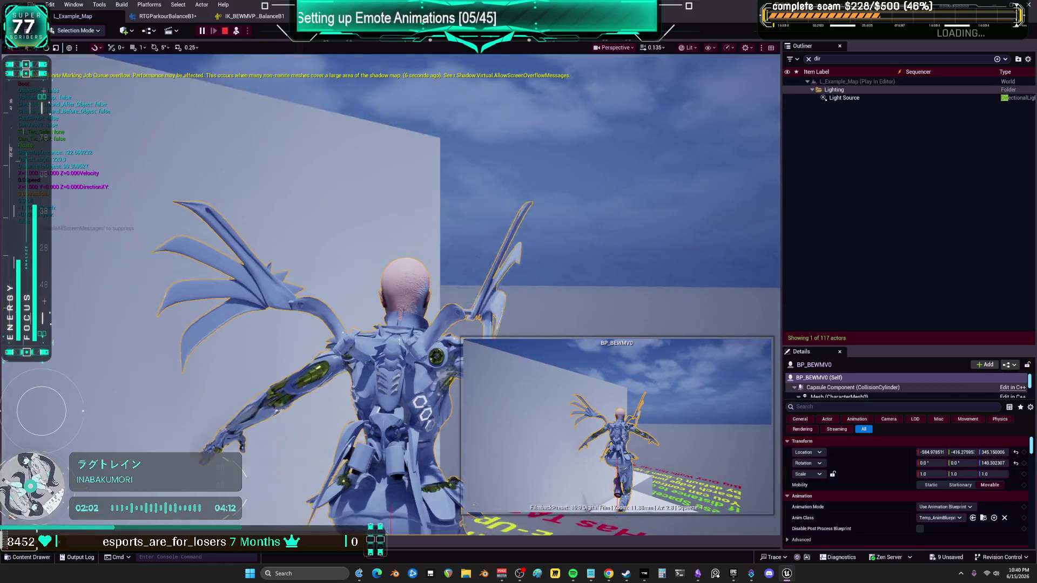
Fly the camera around the mech to inspect her up close, then repossess her with F8
scroll(390, 294, "up", 6)
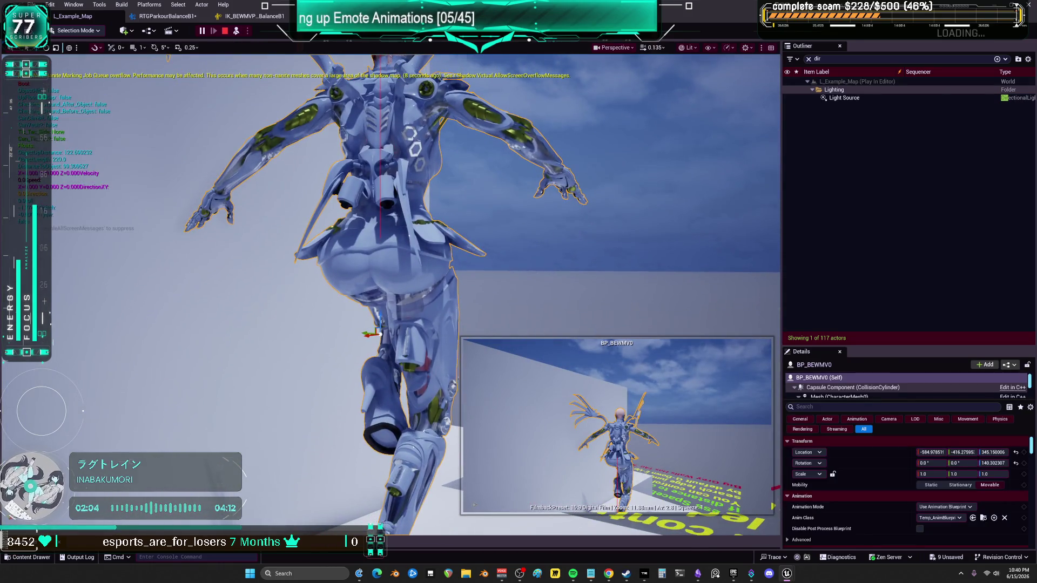
scroll(390, 294, "up", 6)
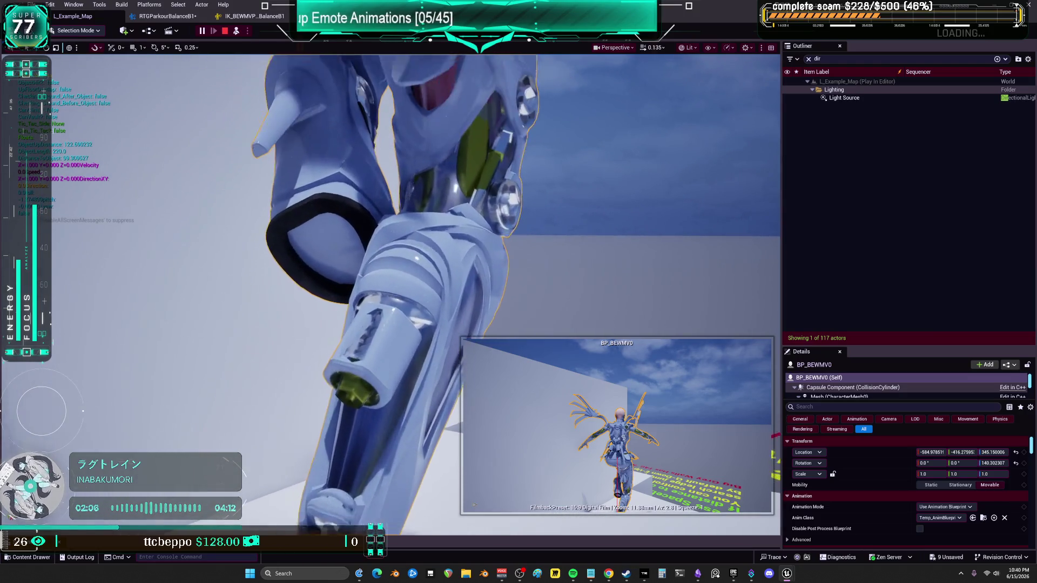
scroll(391, 295, "up", 5)
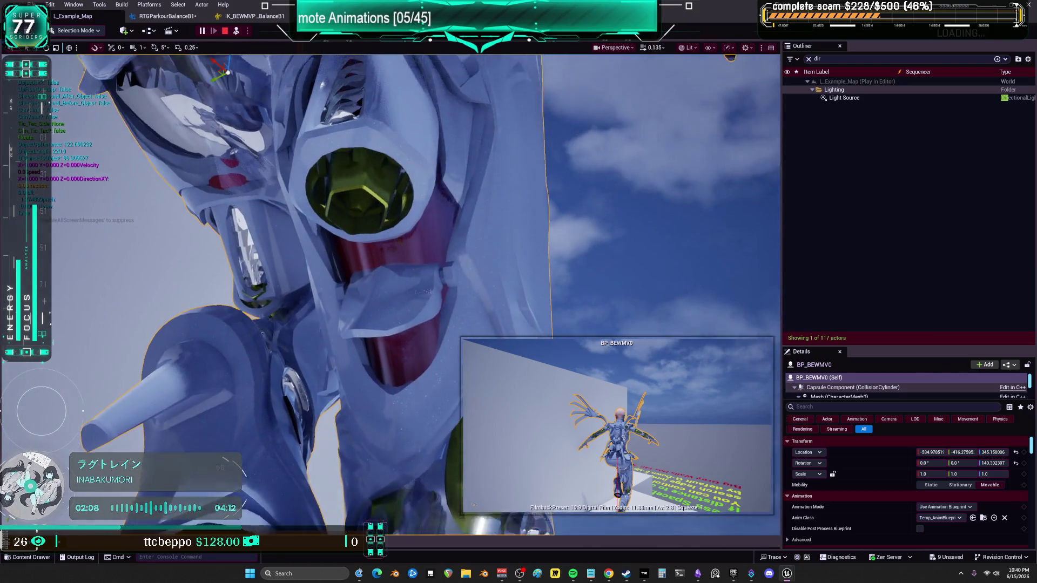
scroll(552, 477, "up", 1)
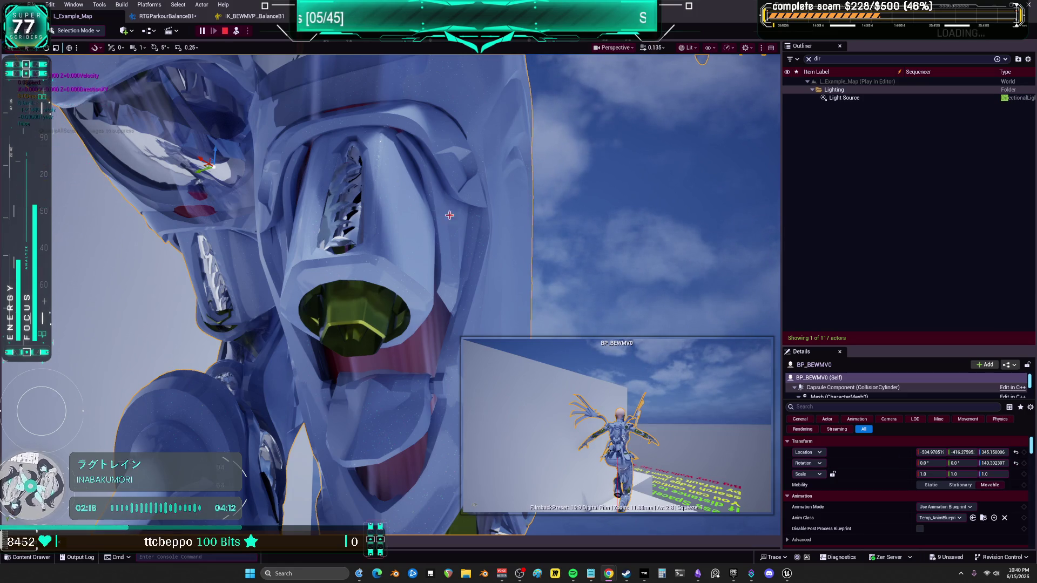
scroll(436, 209, "down", 5)
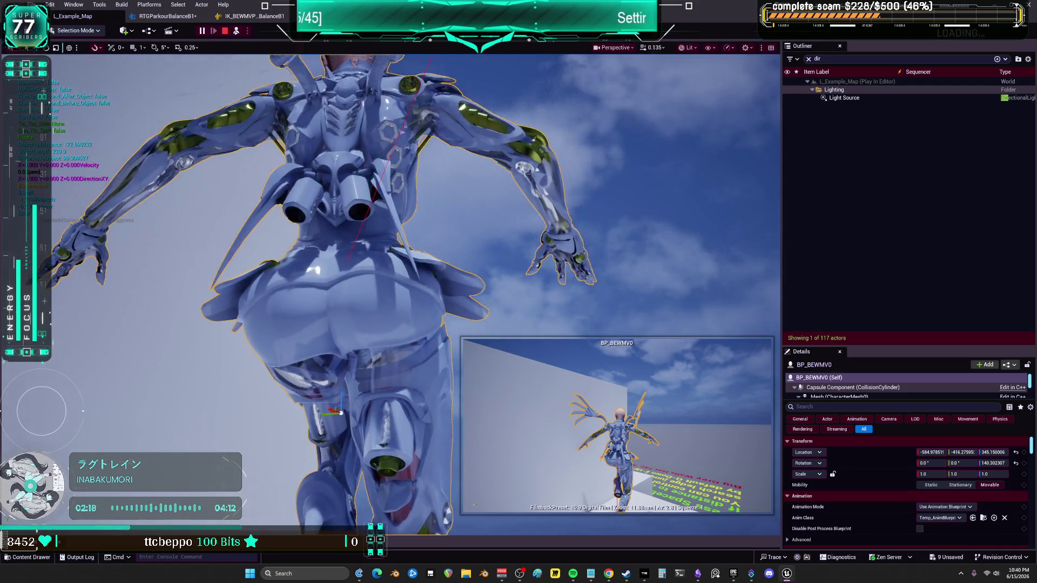
scroll(735, 151, "up", 5)
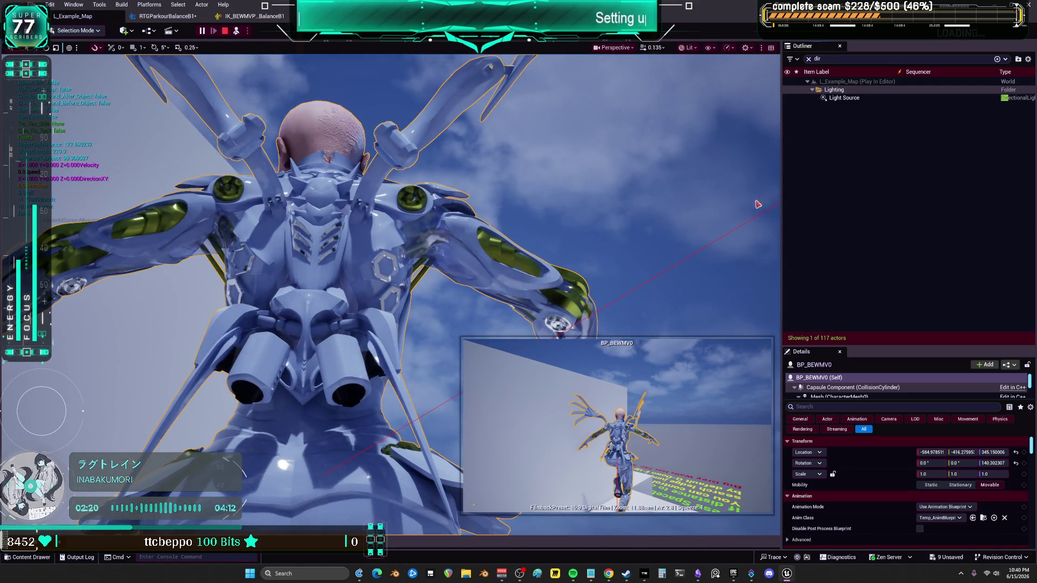
scroll(389, 294, "up", 5)
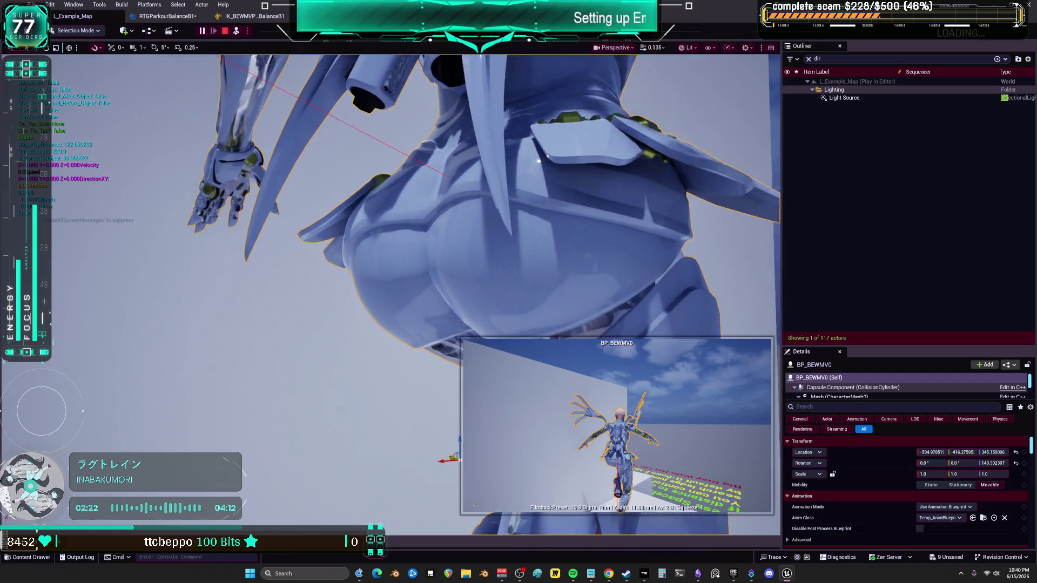
scroll(389, 295, "down", 5)
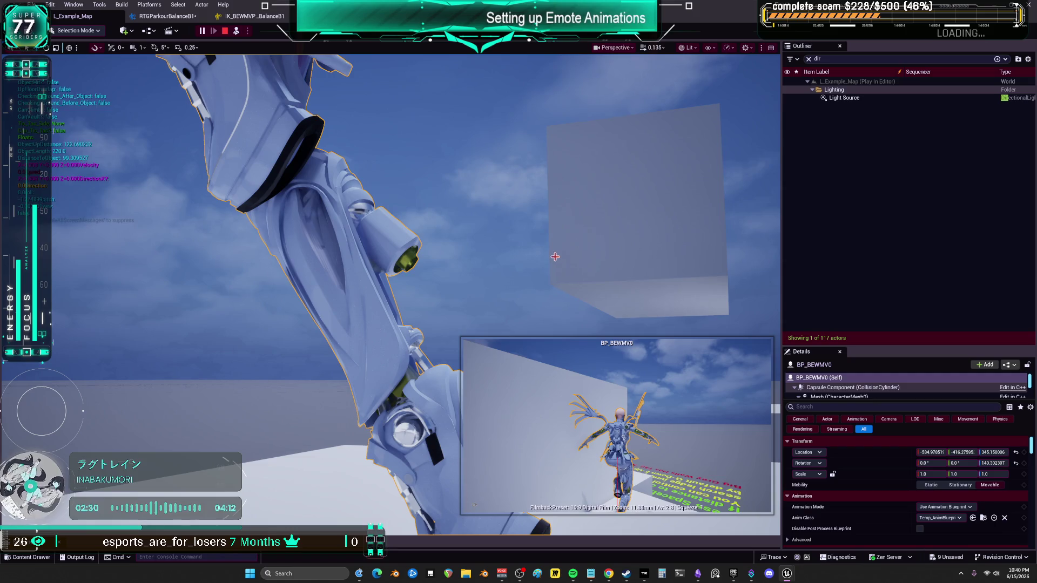
key("F8")
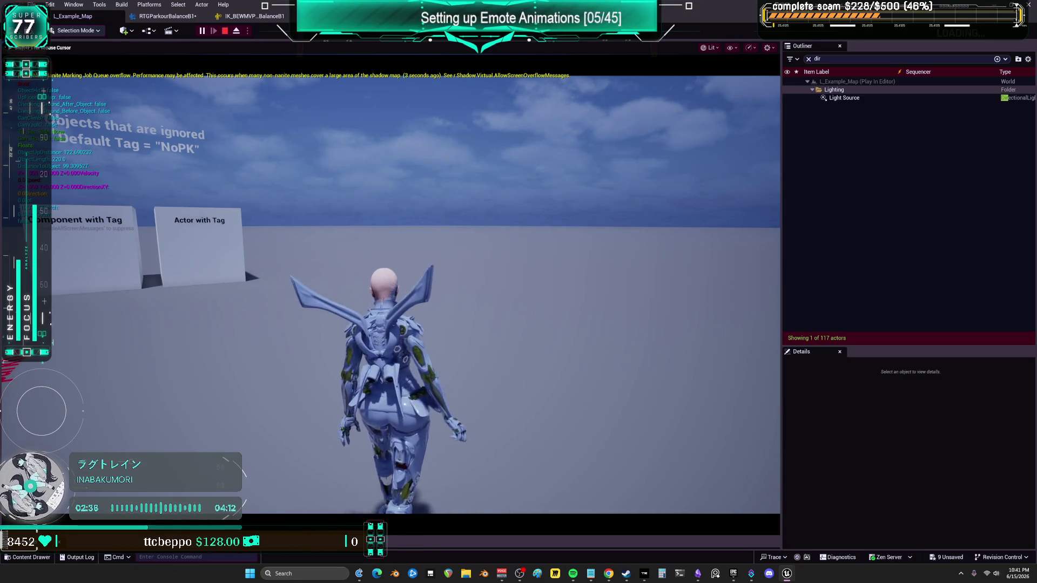
Run the mech at a wall, wall-jump and leap through the air, then stop with Esc
key("w")
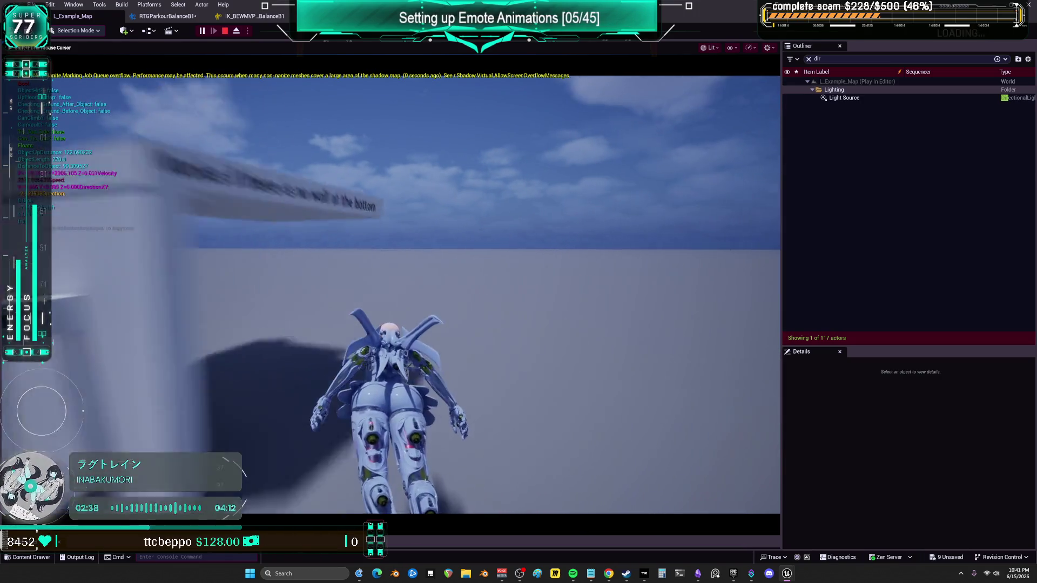
key("w")
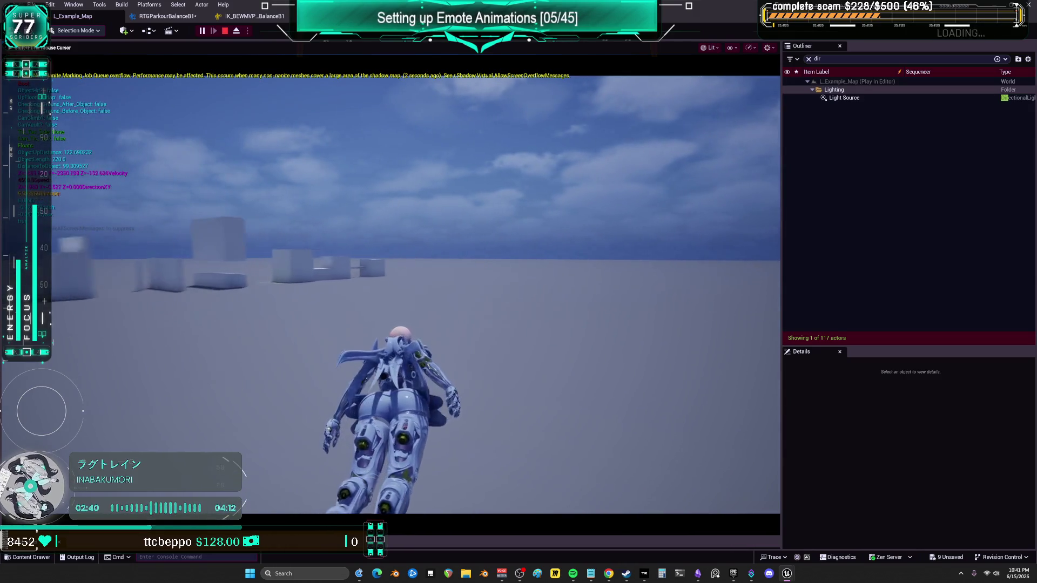
key("w")
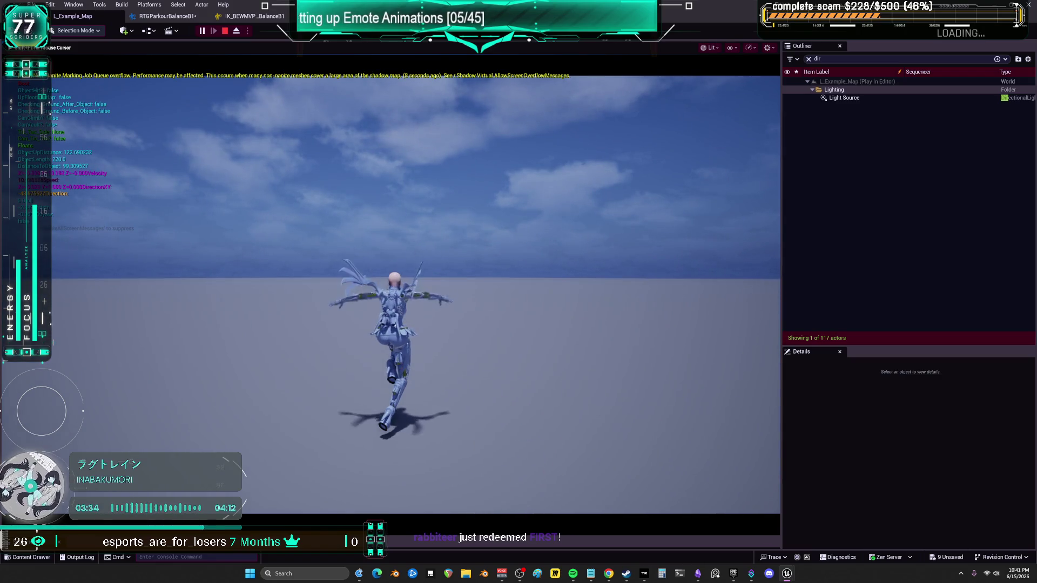
key("Escape")
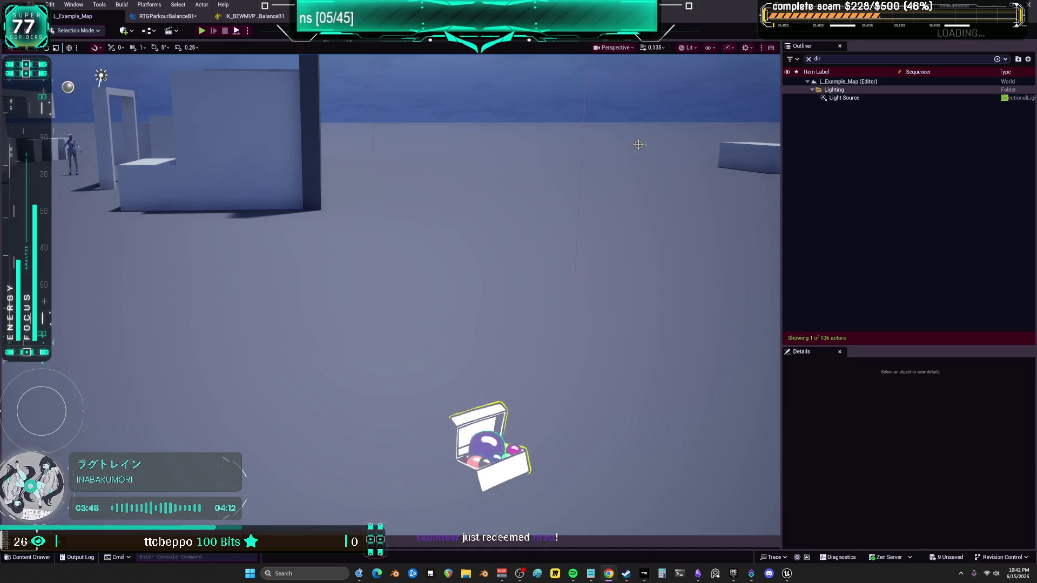
Return from the mech's IK Rig to the RTGParkourBalanceB1 retargeter previewing Emote_Fresh
left_click(250, 16)
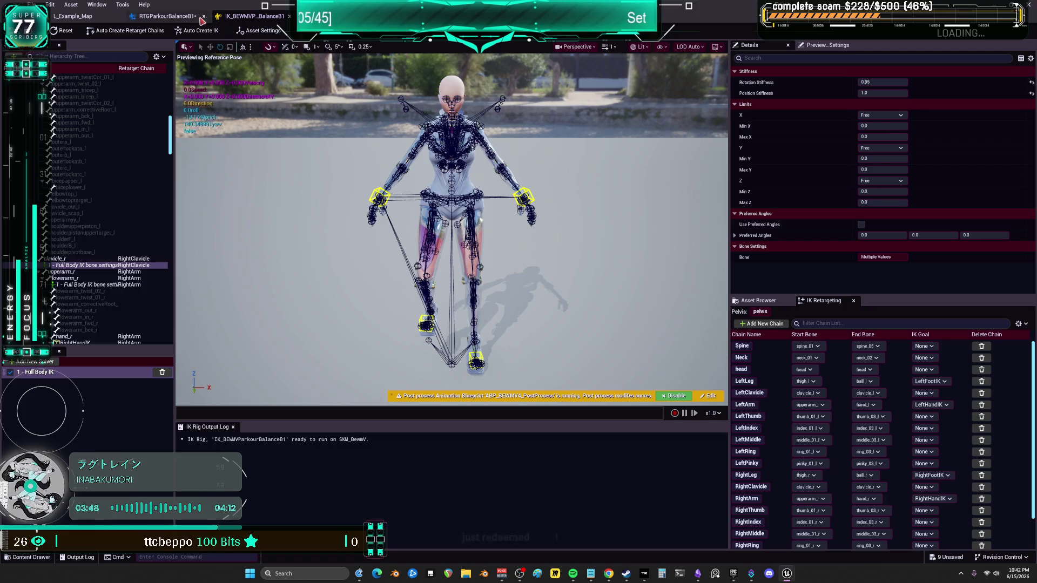
left_click(180, 17)
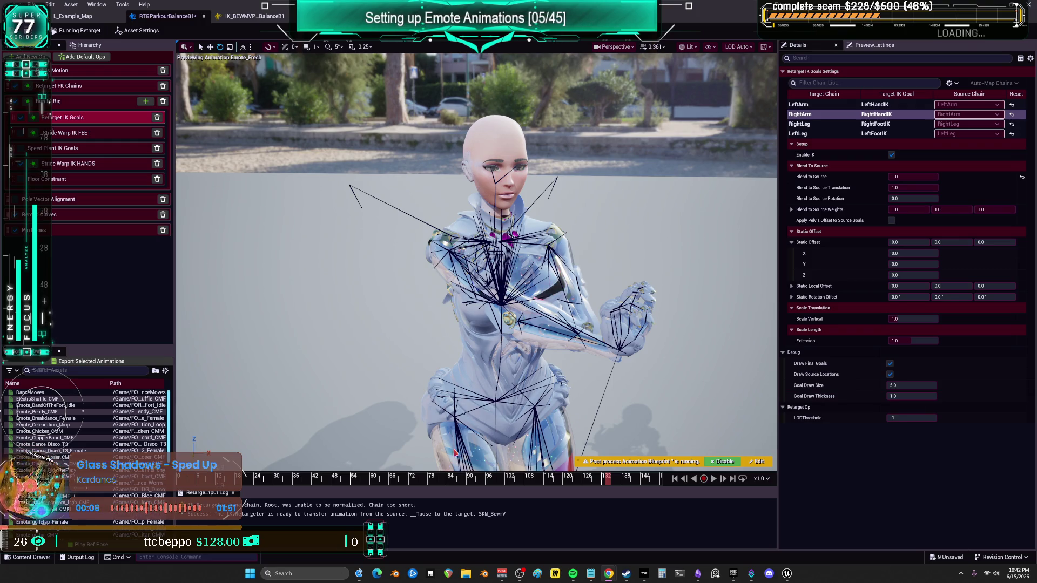
Scrub Emote_Fresh to around frame 100, comparing the mech's pose against the grey mannequin
scroll(86, 411, "down", 3)
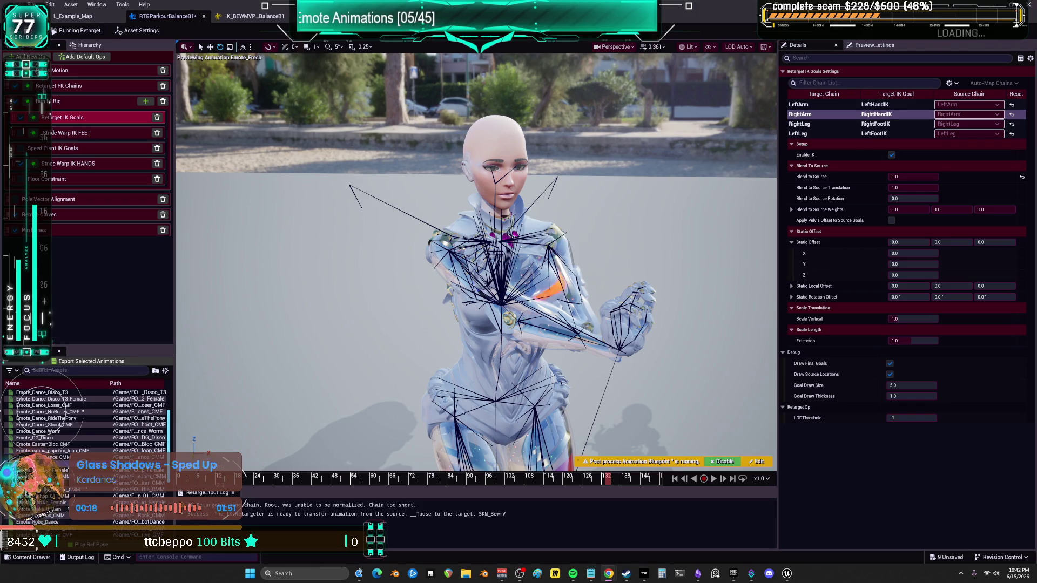
left_click_drag(610, 482, 636, 488)
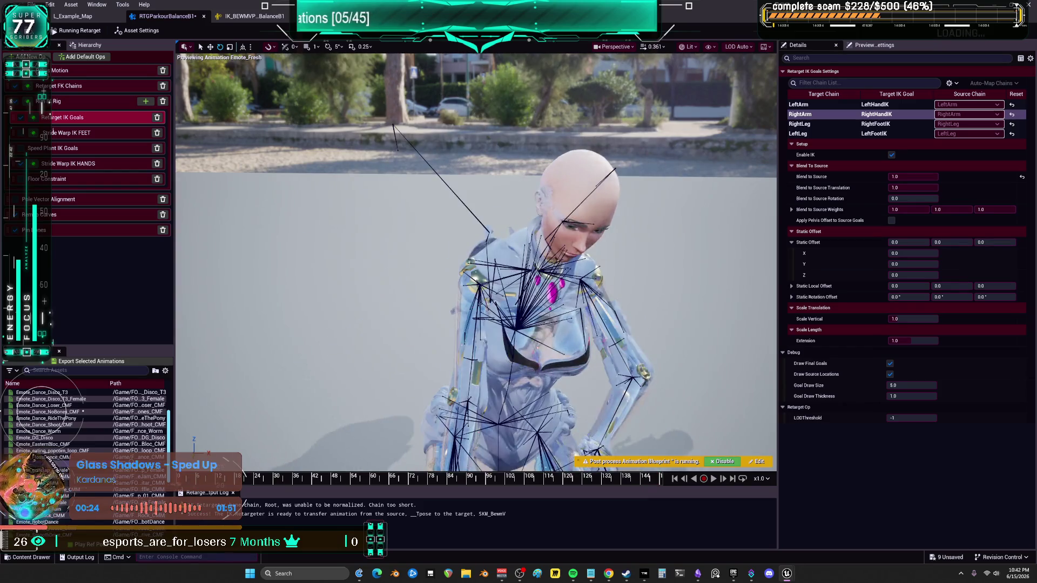
mouse_move(254, 471)
left_mouse_down()
mouse_move(326, 457)
mouse_move(439, 381)
left_mouse_up()
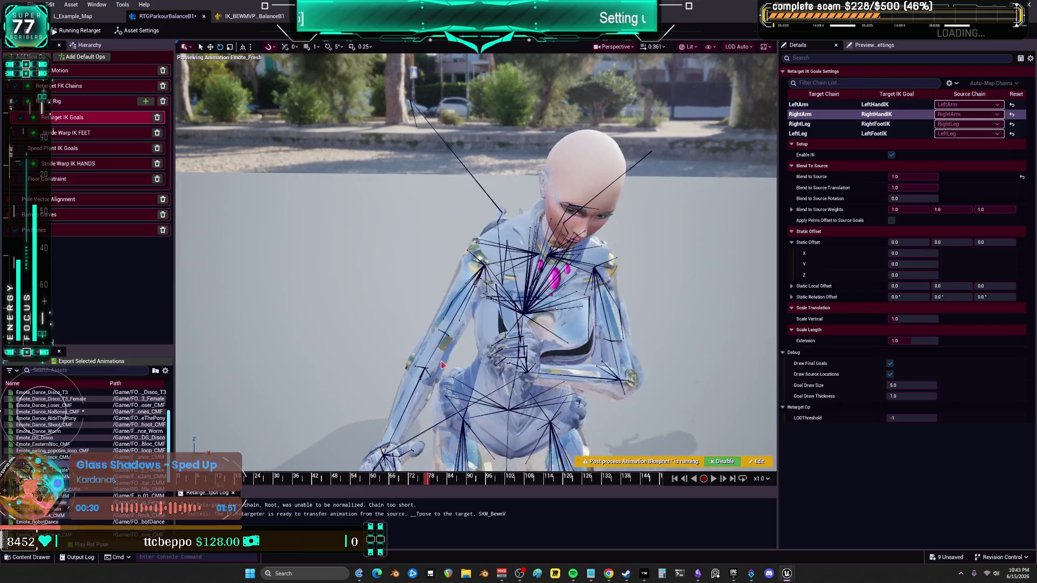
scroll(438, 380, "down", 5)
left_click_drag(435, 479, 505, 471)
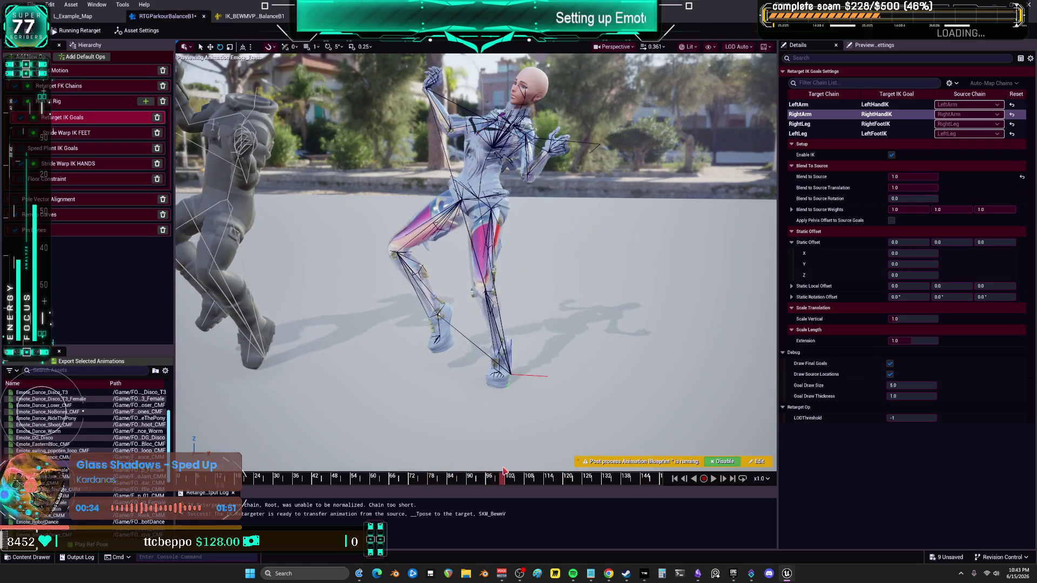
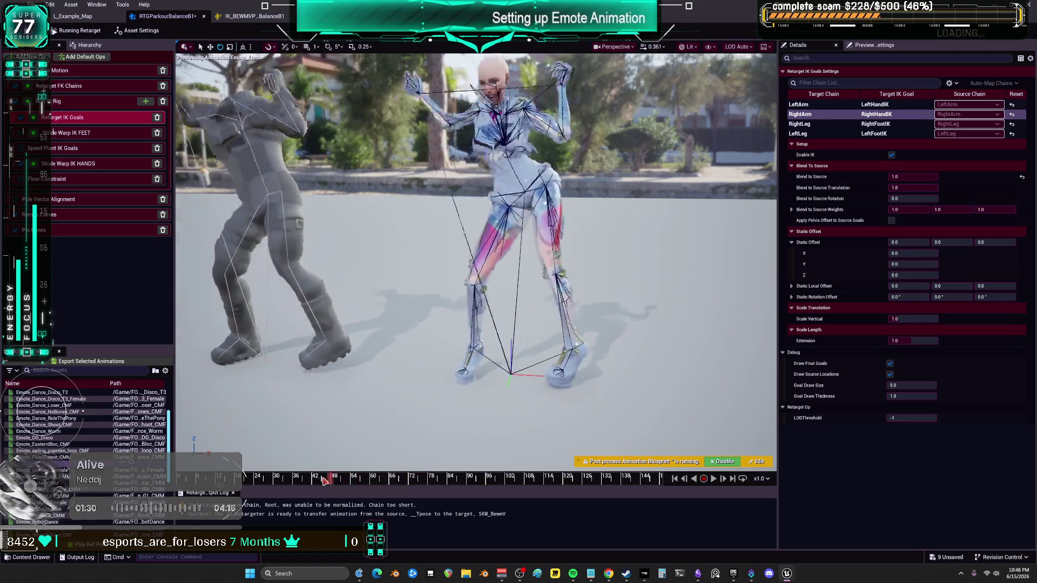
Scrub the emote preview forward, then switch to the running L_Example_Map session
left_click_drag(269, 480, 352, 488)
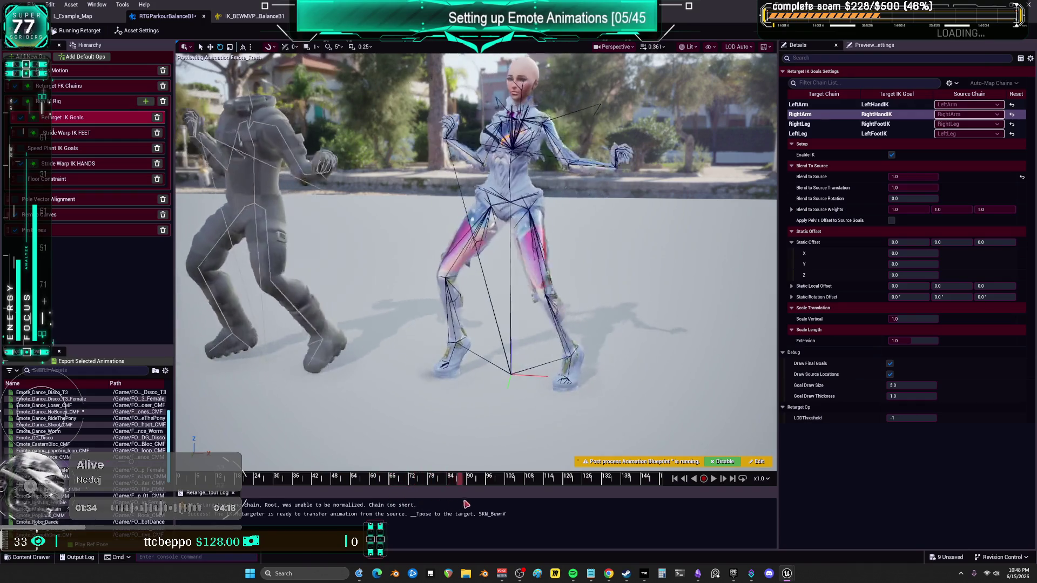
left_click(91, 19)
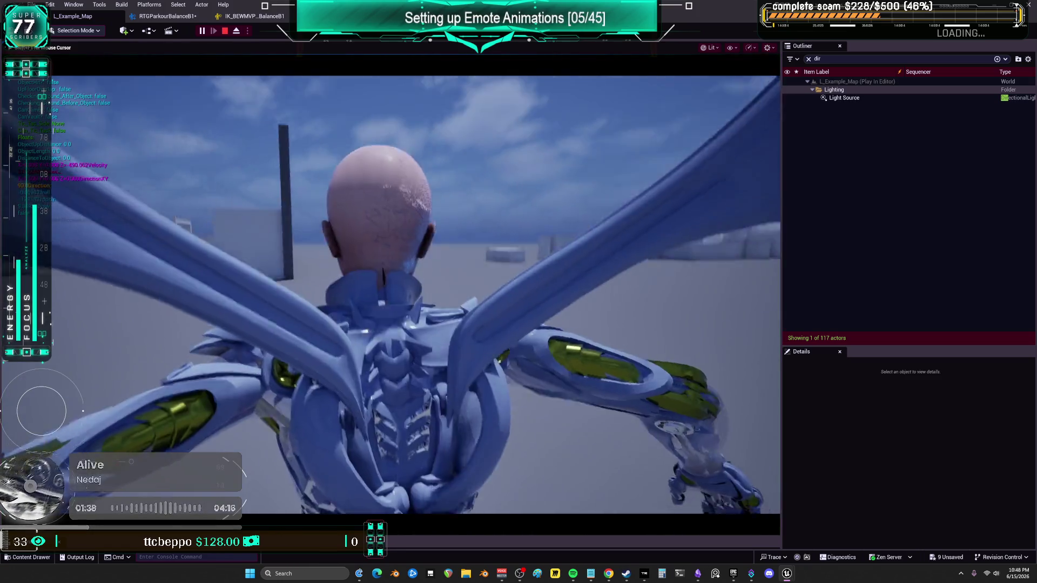
Run the character forward across the grey area, leaping and rolling toward the walls
key("w")
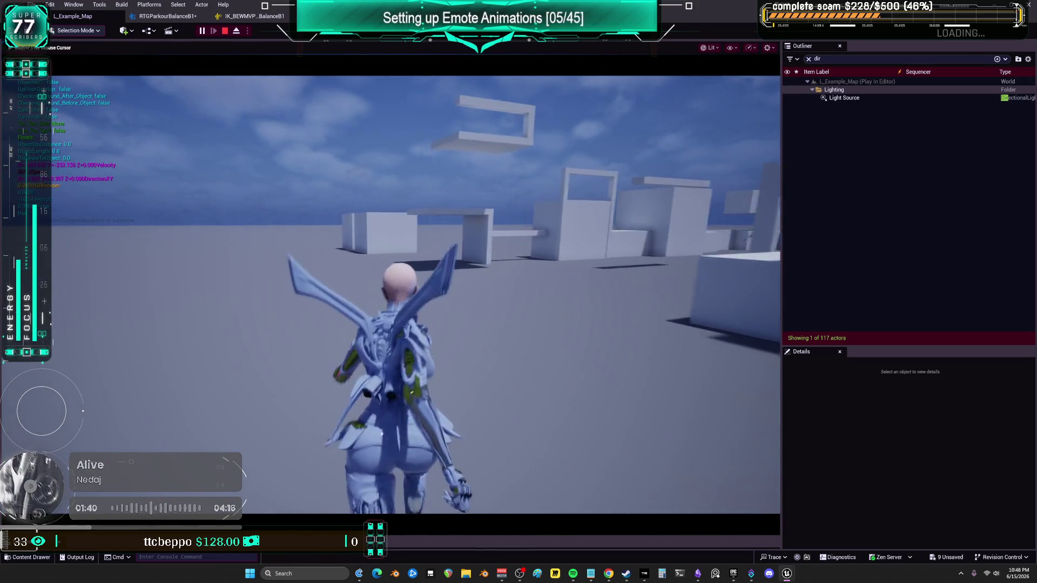
key("s")
key("s")
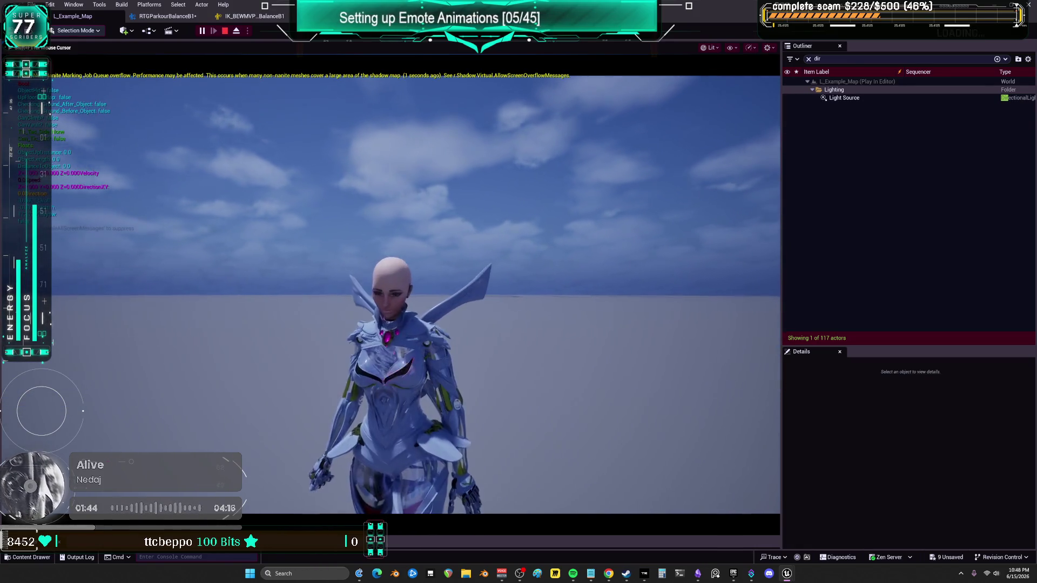
key("w")
key("w")
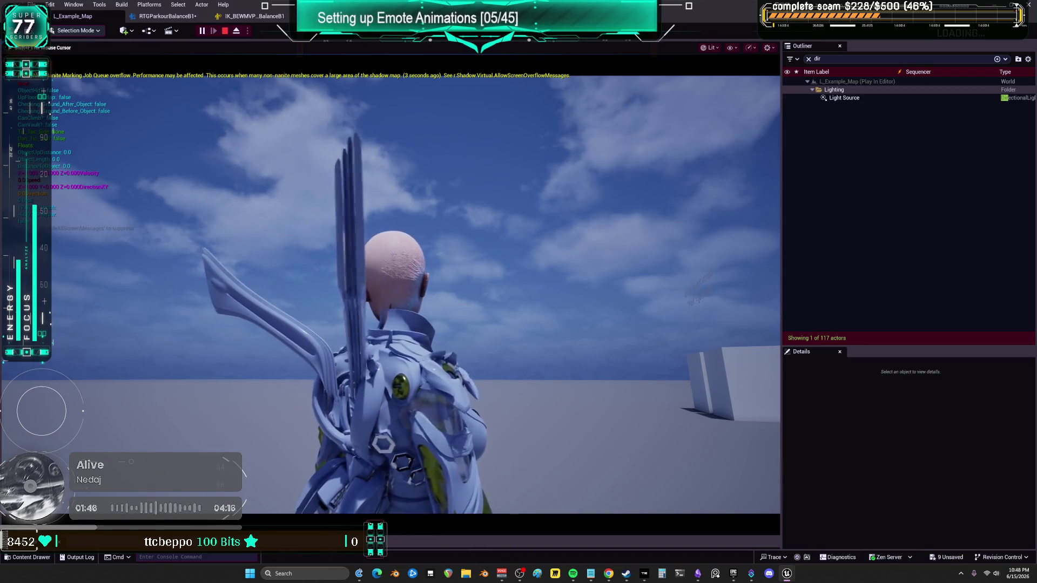
key("w")
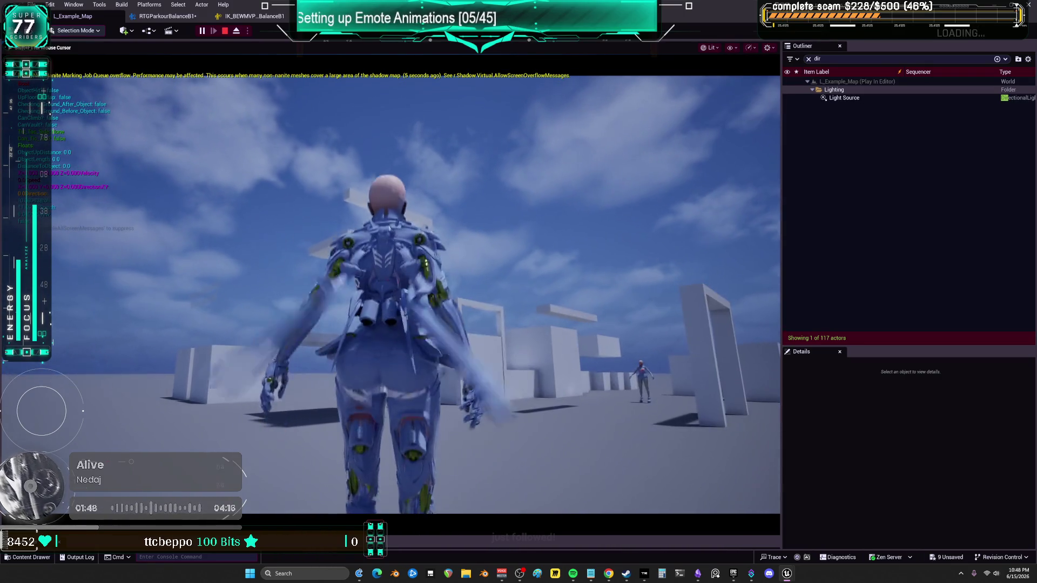
key("w")
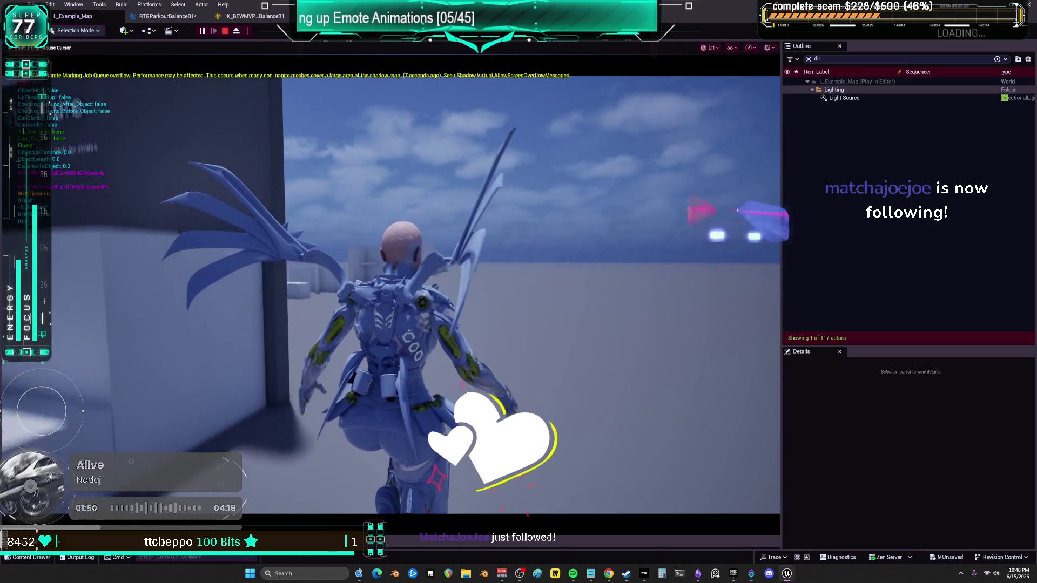
key("w")
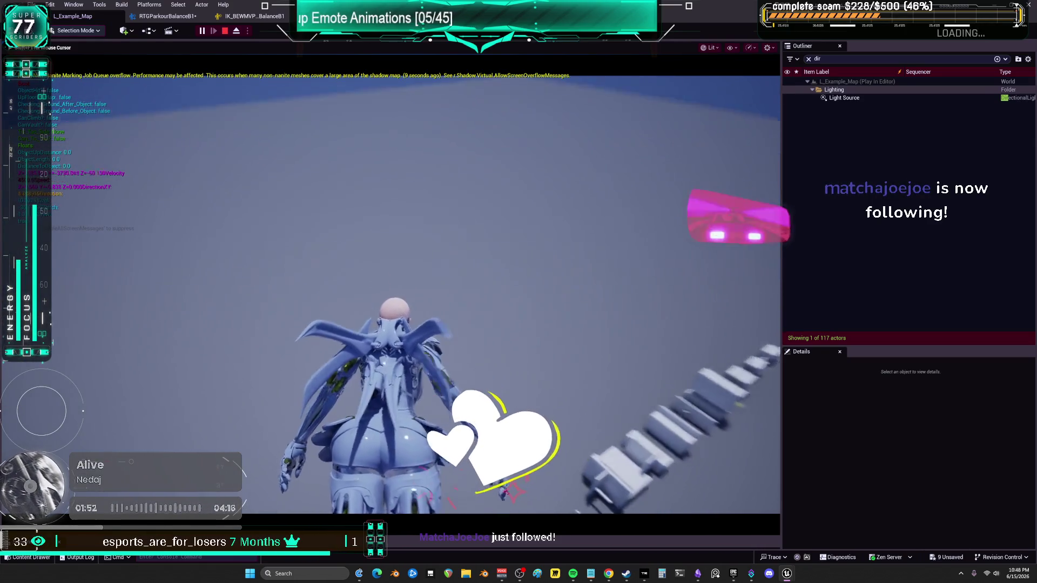
key("w")
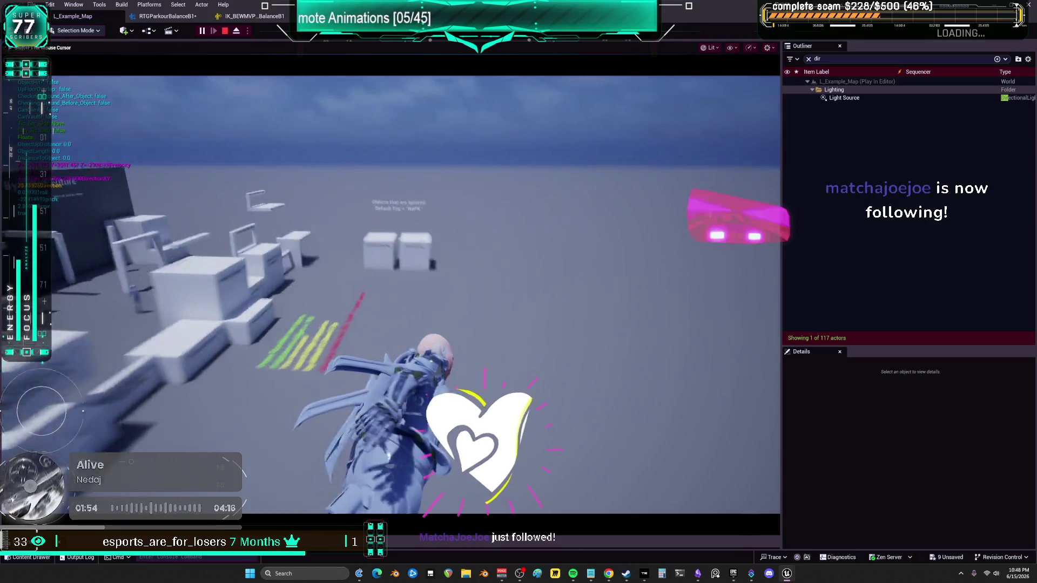
key("w")
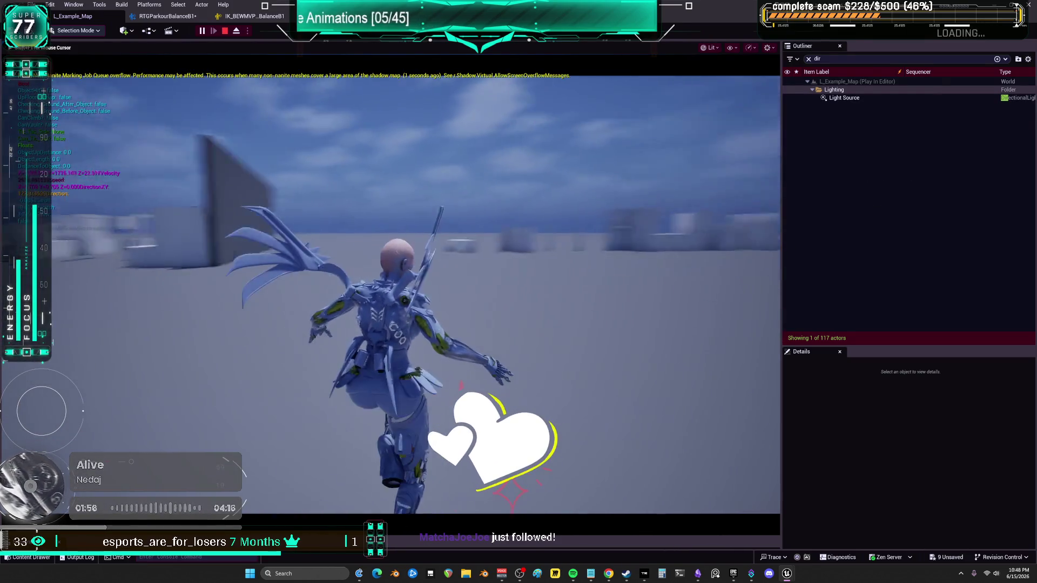
key("w")
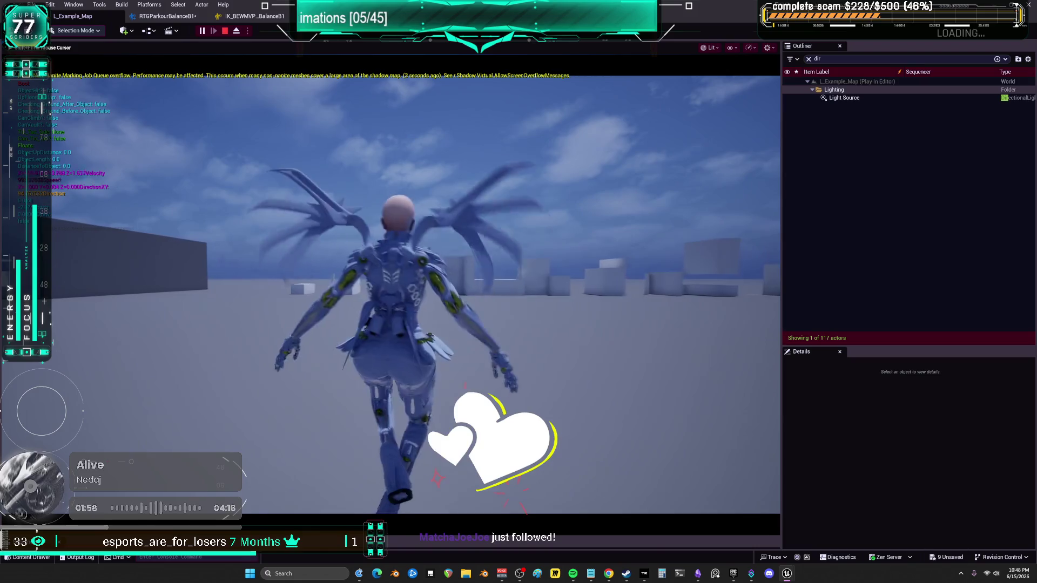
Flip, climb and vault over the white walls, then stop and end the play session
key("w")
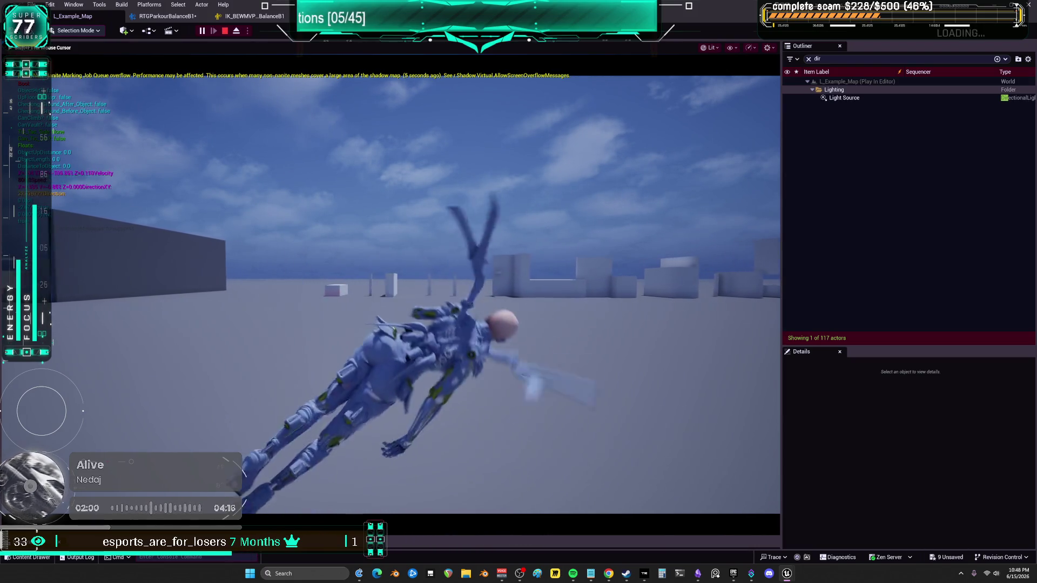
key("w")
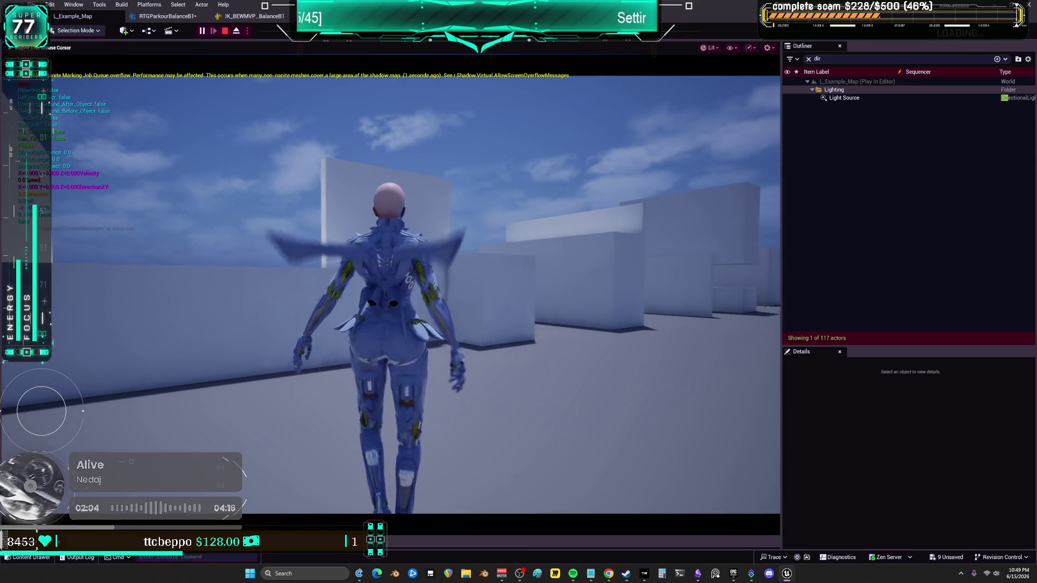
key("w")
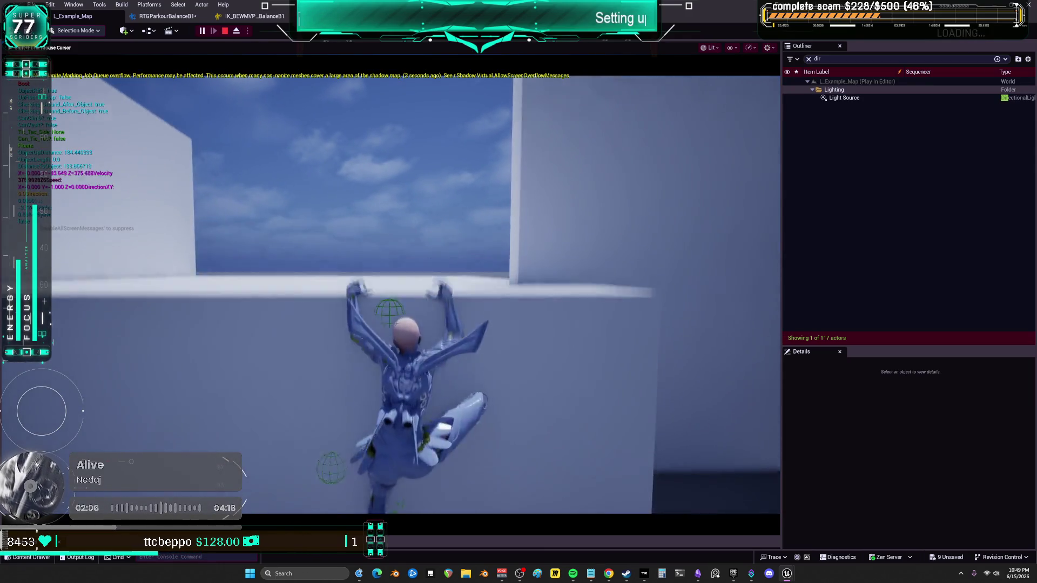
key("w")
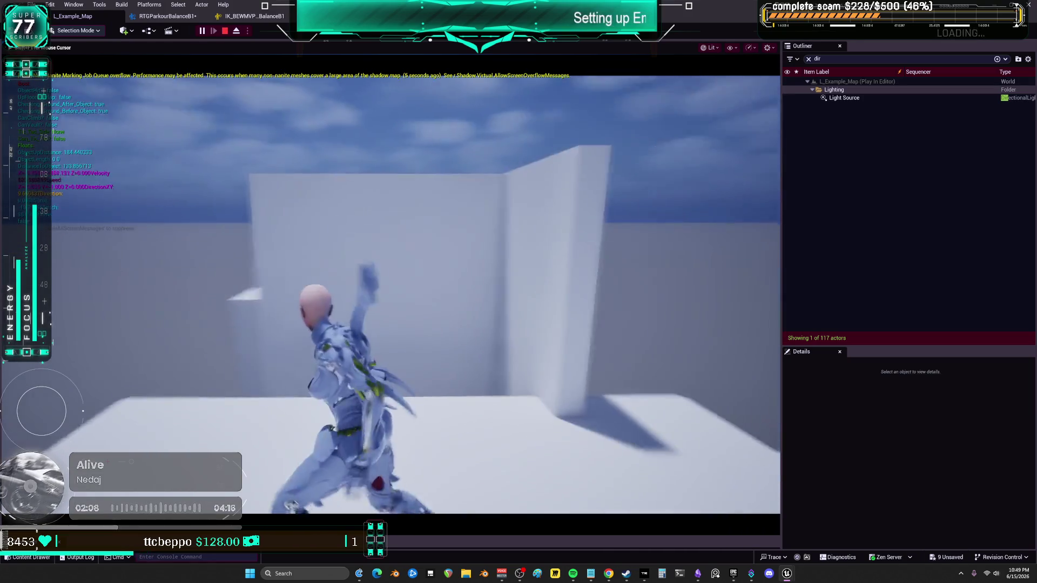
key("w")
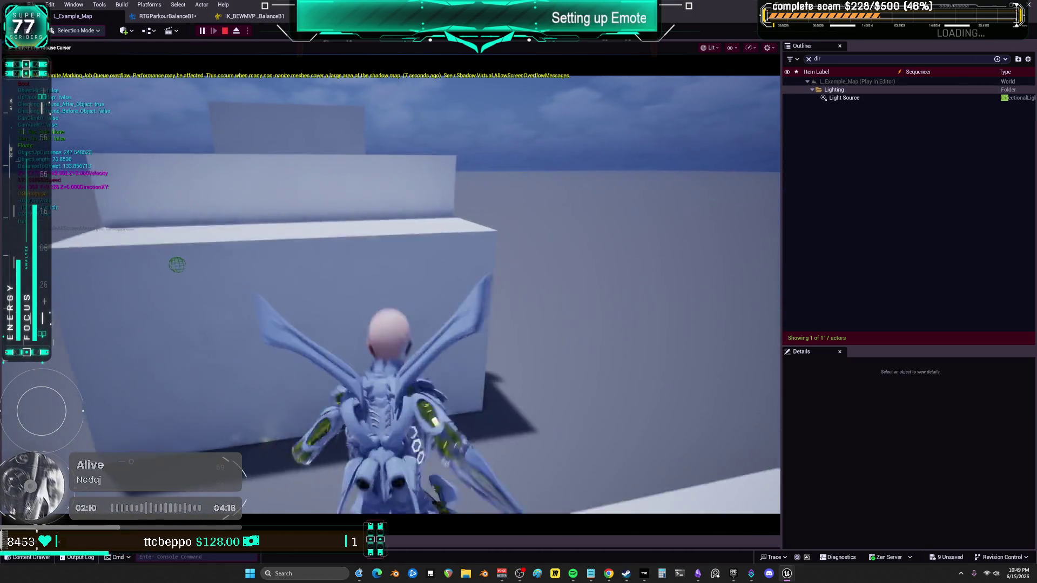
key("w")
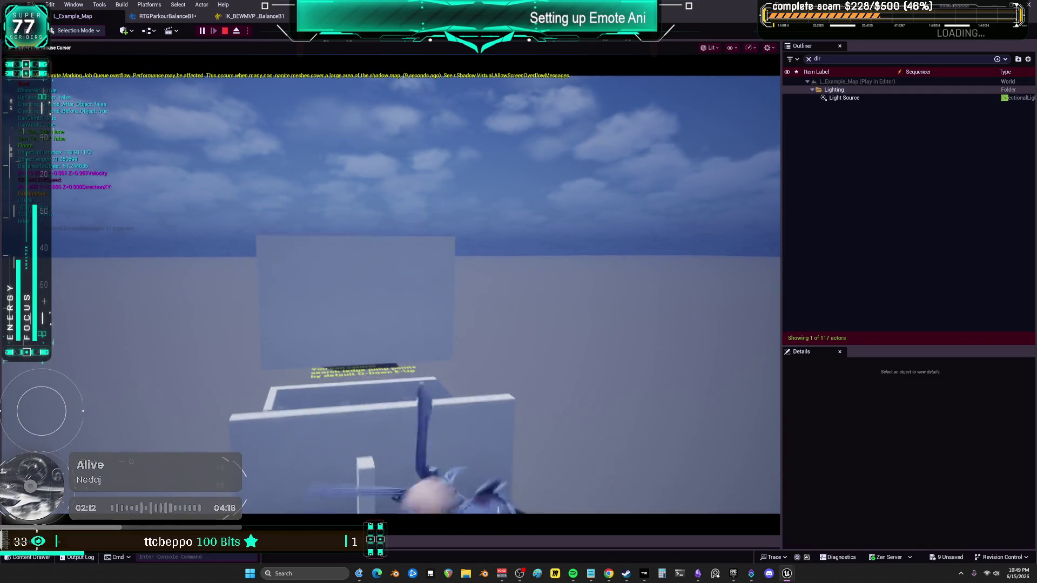
key("w")
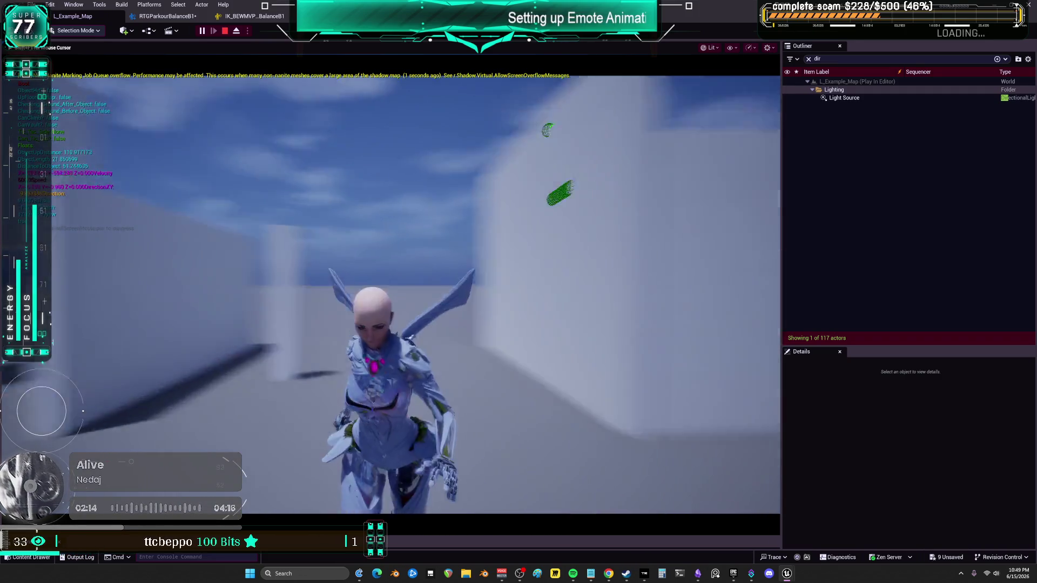
key("w")
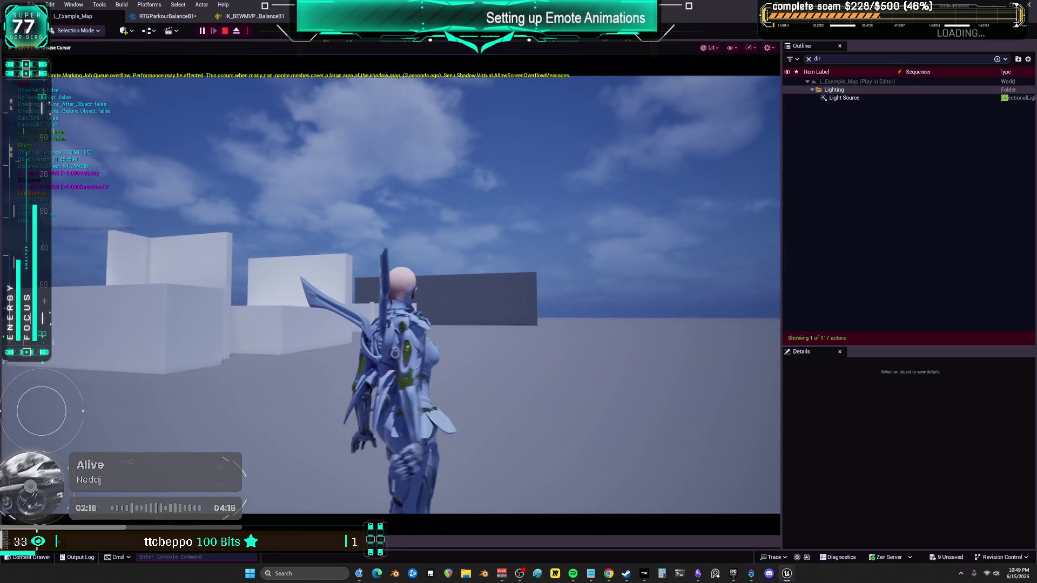
key("Escape")
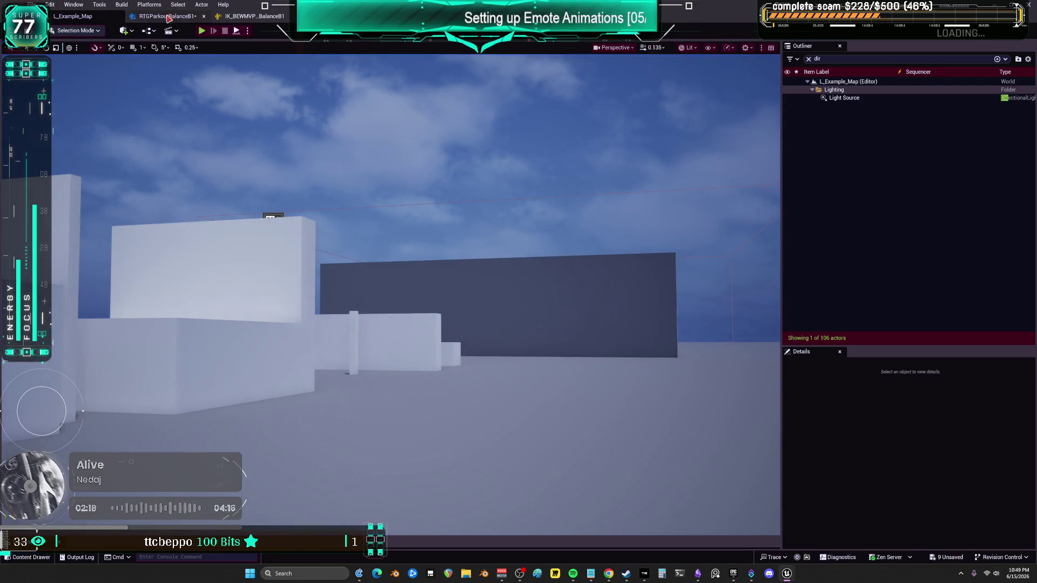
Check the IK_BEWMVP IK rig, then go back to the RTGParkourBalanceB1 retargeter preview
left_click(227, 16)
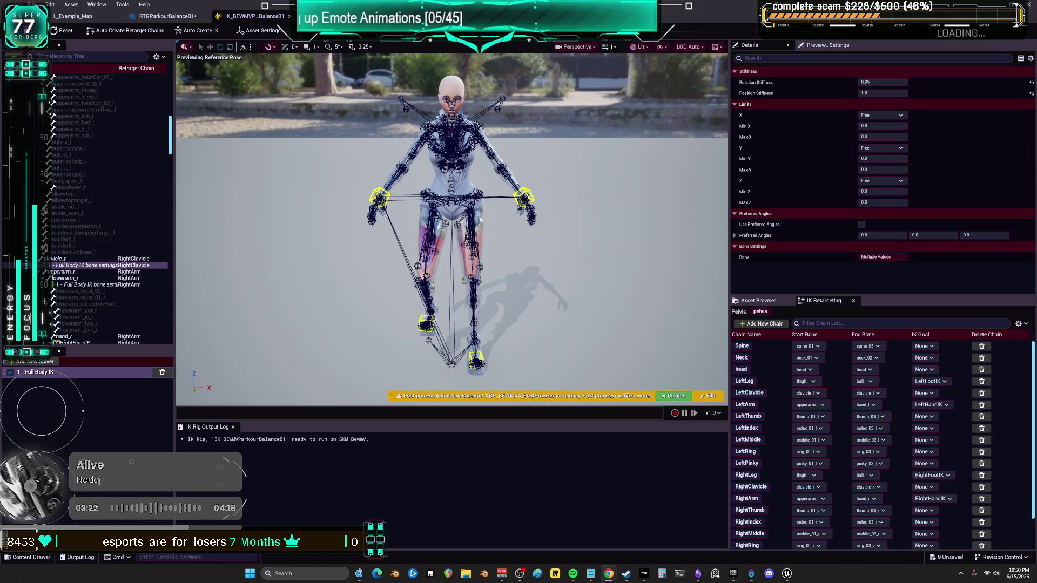
left_click(216, 22)
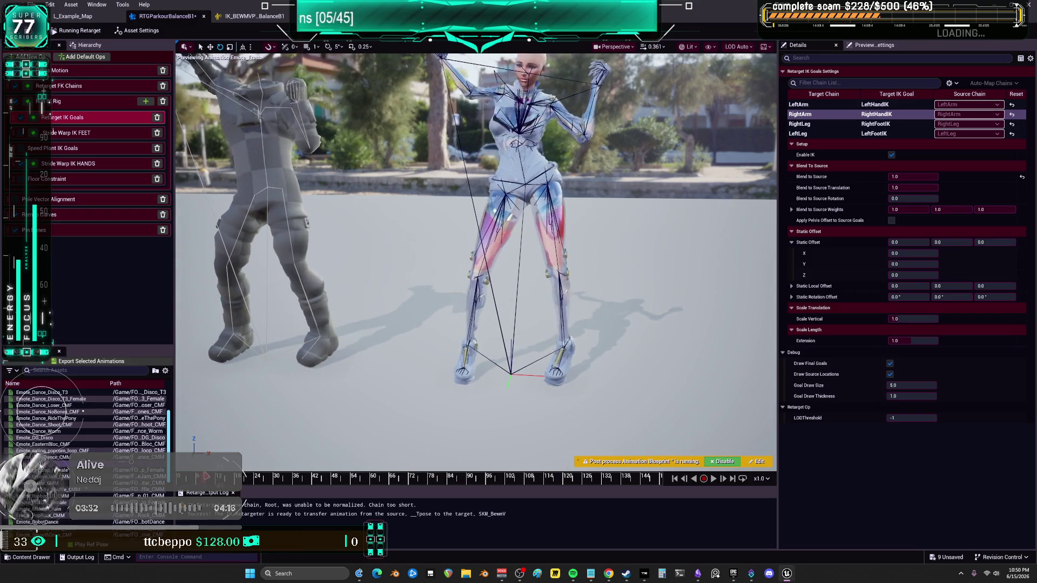
scroll(476, 235, "up", 2)
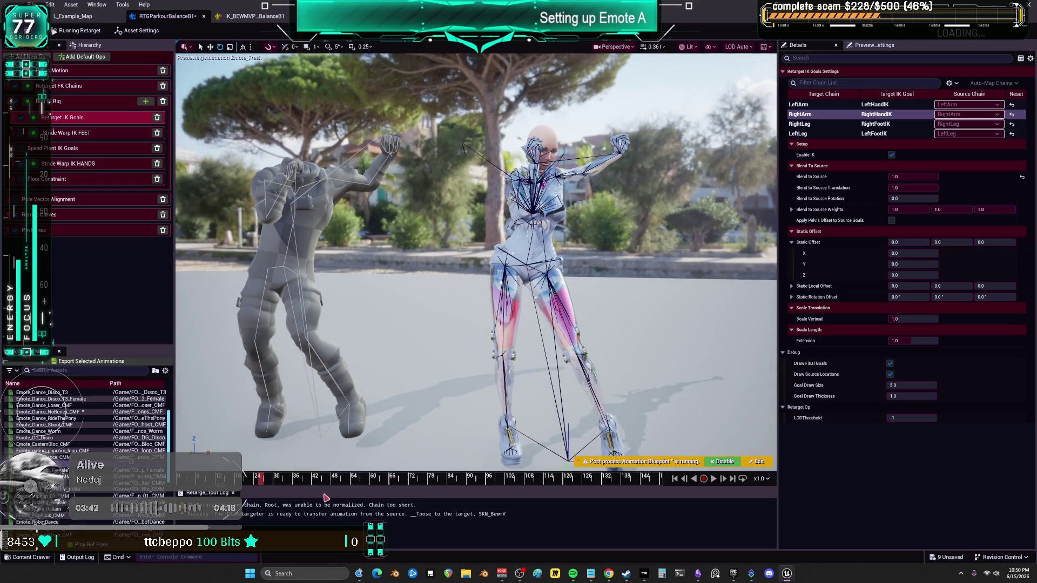
mouse_move(265, 484)
left_mouse_down()
mouse_move(409, 501)
mouse_move(333, 517)
mouse_move(469, 513)
mouse_move(412, 533)
left_mouse_up()
mouse_move(411, 431)
left_mouse_down()
mouse_move(343, 378)
mouse_move(559, 391)
left_mouse_up()
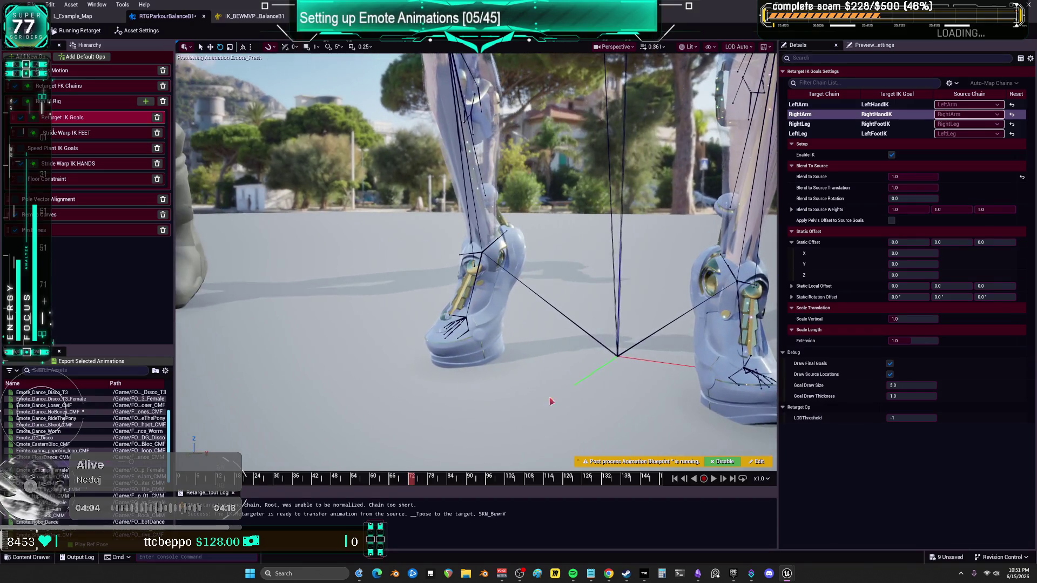
left_click_drag(409, 478, 407, 488)
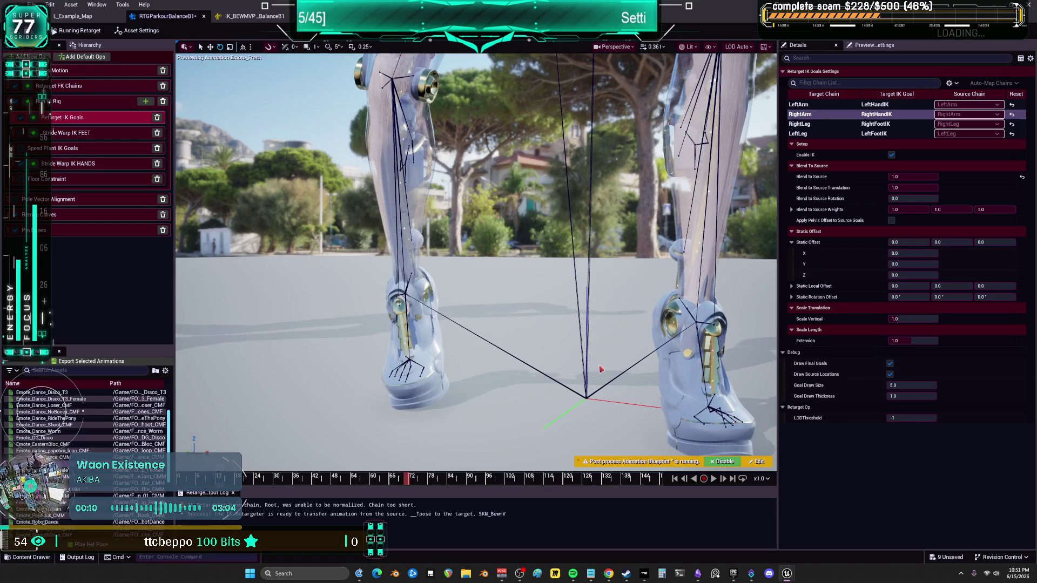
scroll(595, 365, "down", 5)
scroll(595, 366, "up", 5)
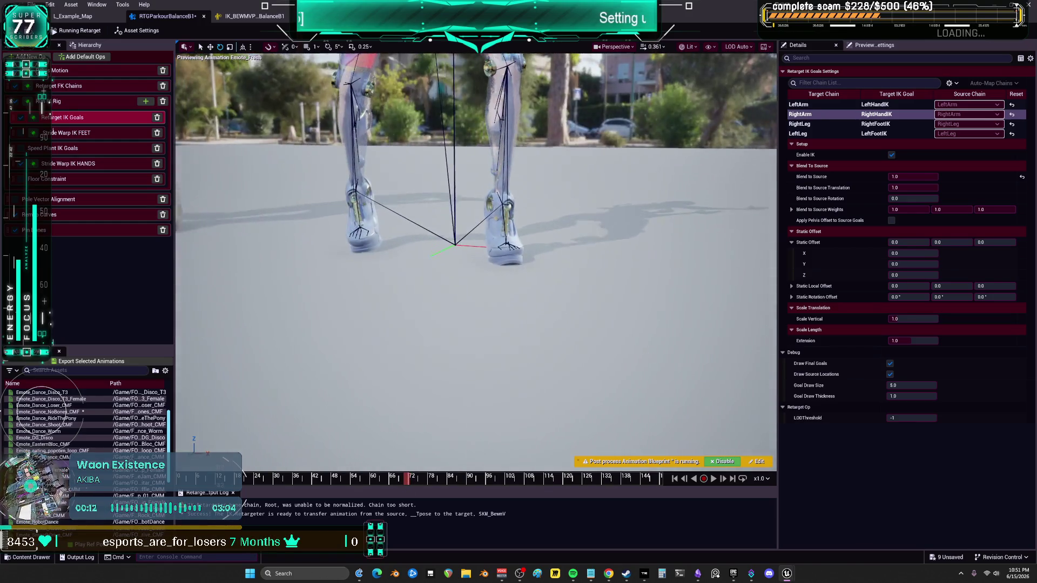
scroll(476, 259, "up", 1)
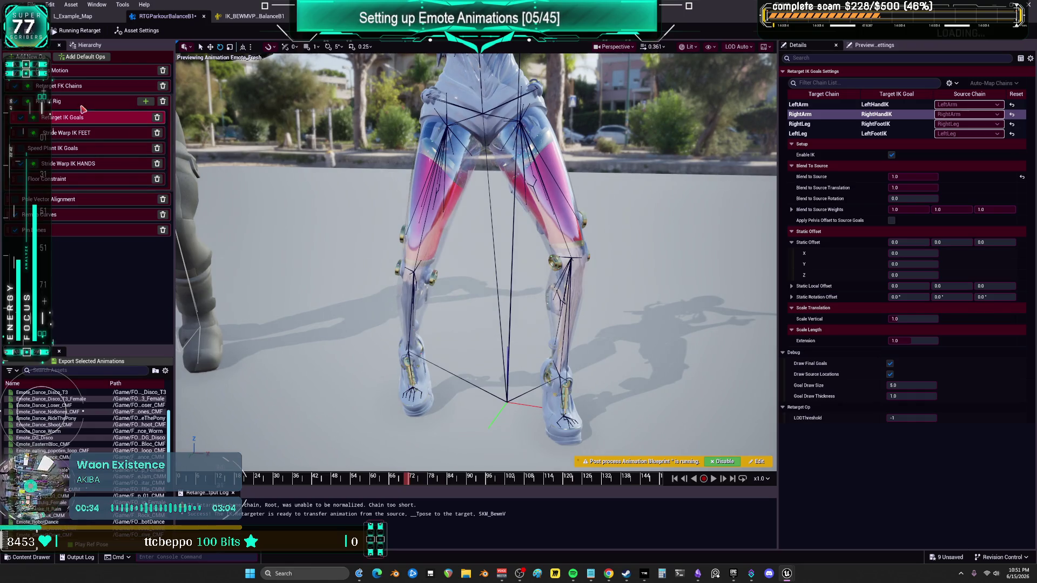
In Pelvis Motion, lower Affect IK Vertical to about 0.86 and raise the source crotch offset
left_click(84, 75)
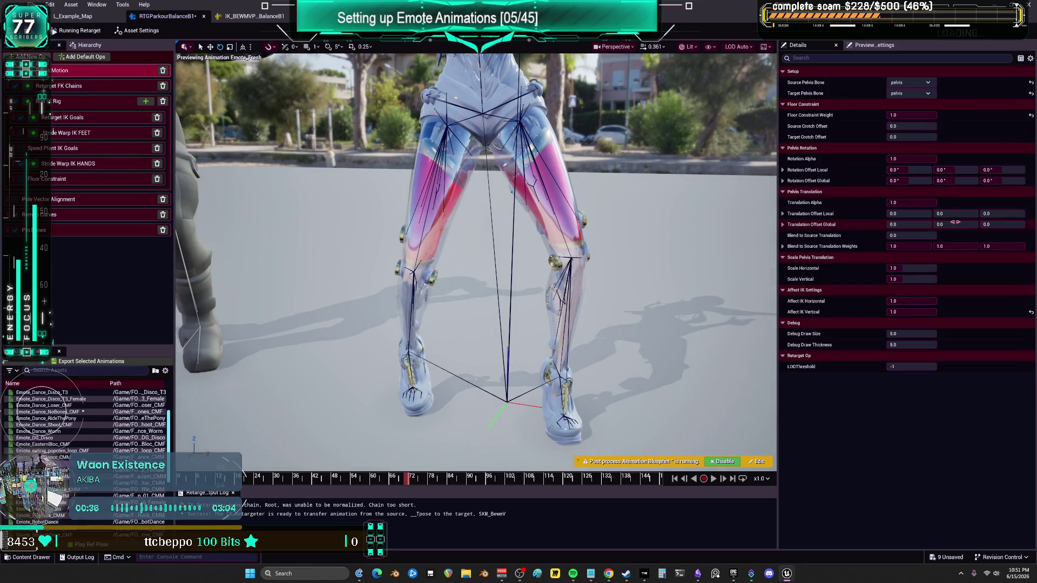
left_click(907, 280)
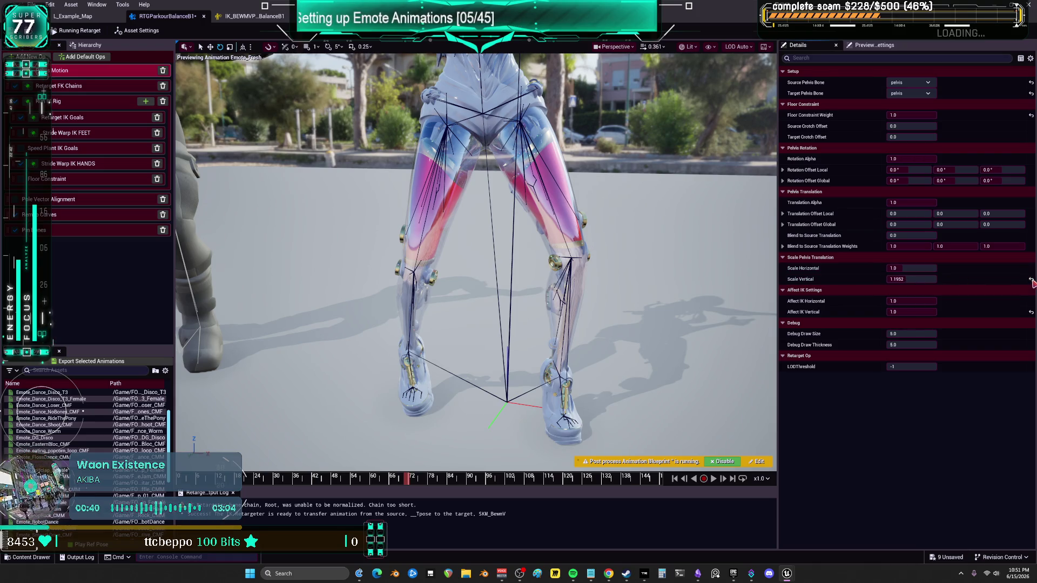
left_click(929, 312)
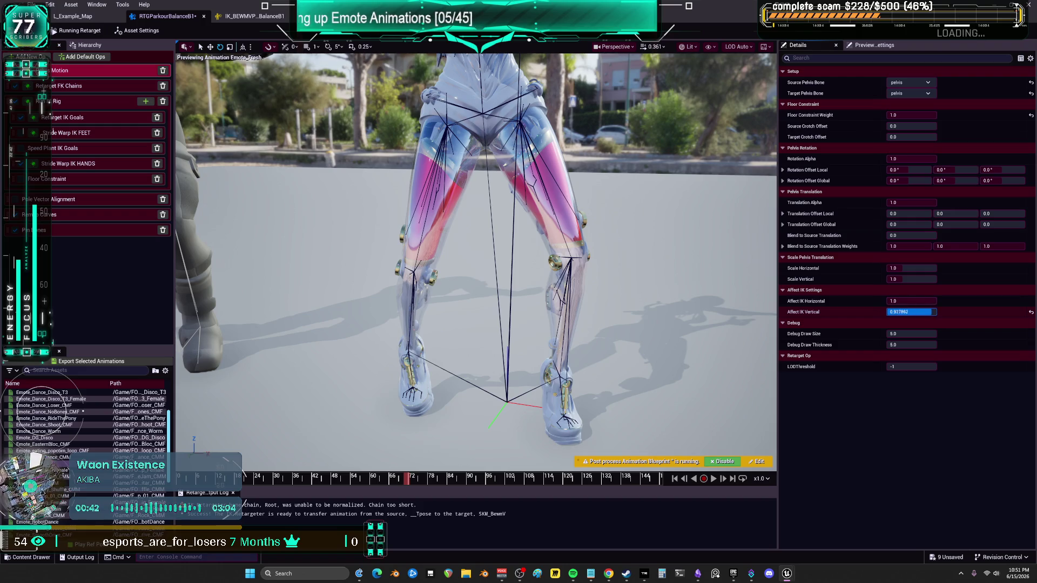
left_click_drag(930, 312, 924, 312)
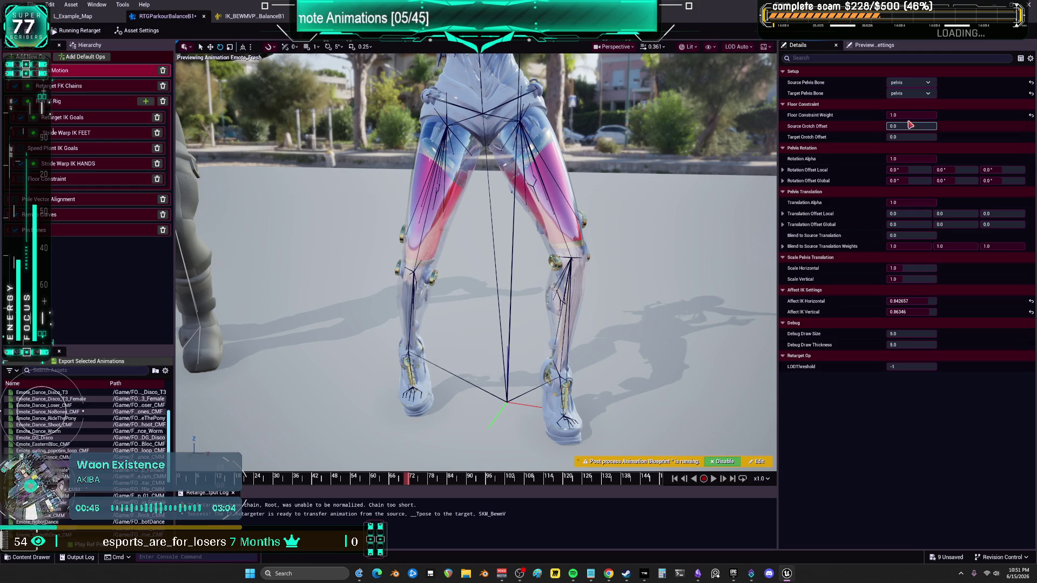
left_click_drag(912, 126, 912, 136)
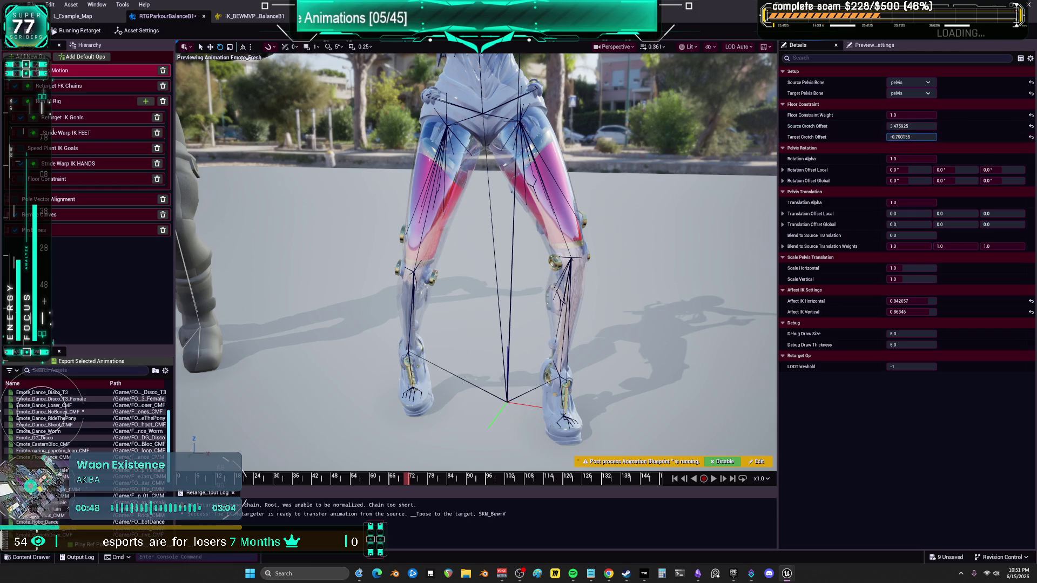
Give the pelvis FK chain One to One rotation and Globally Scaled translation, then check the legs
left_click(90, 94)
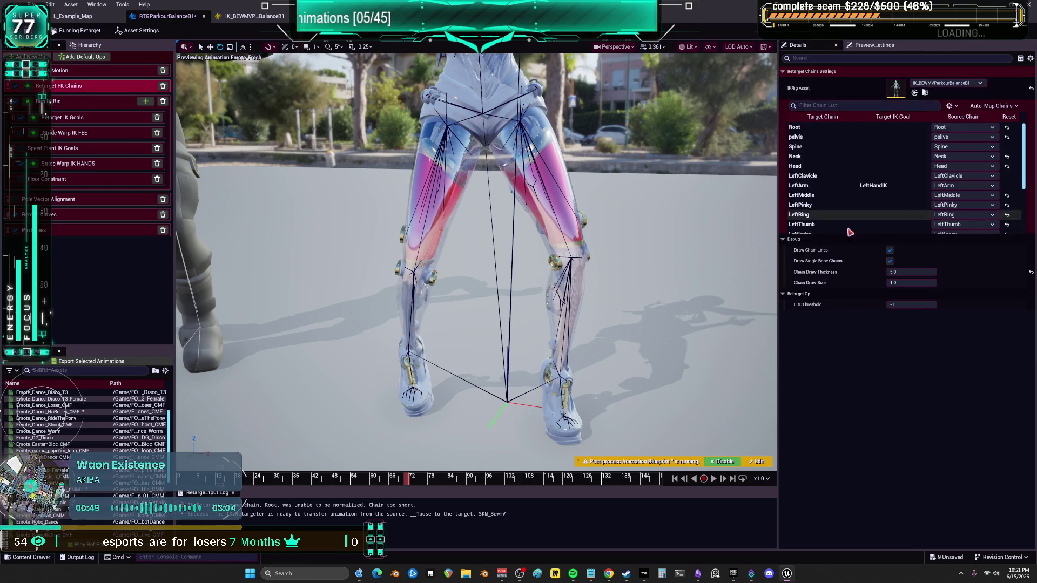
left_click(851, 138)
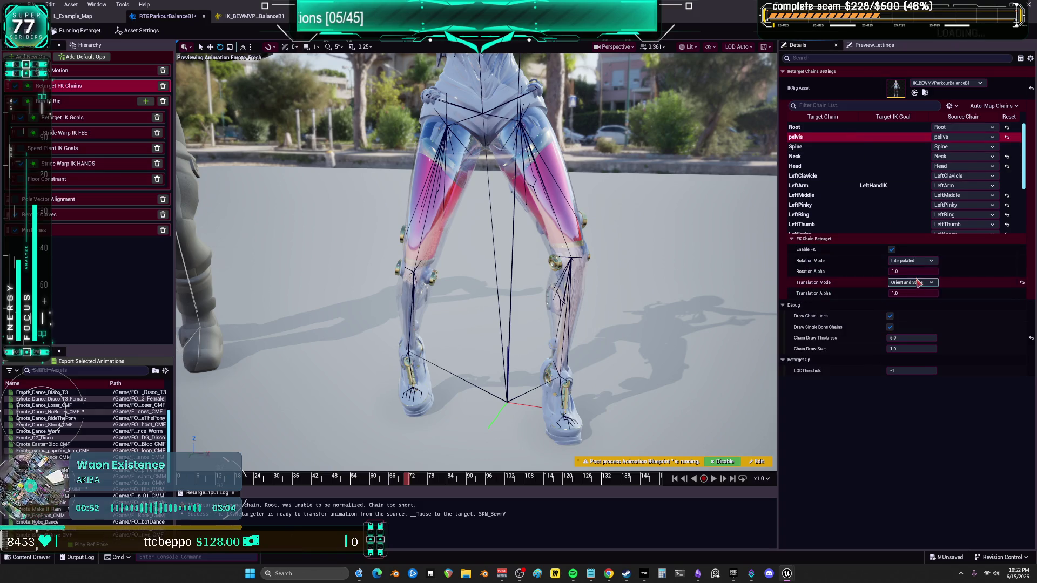
left_click(913, 261)
left_click(919, 284)
left_click(918, 283)
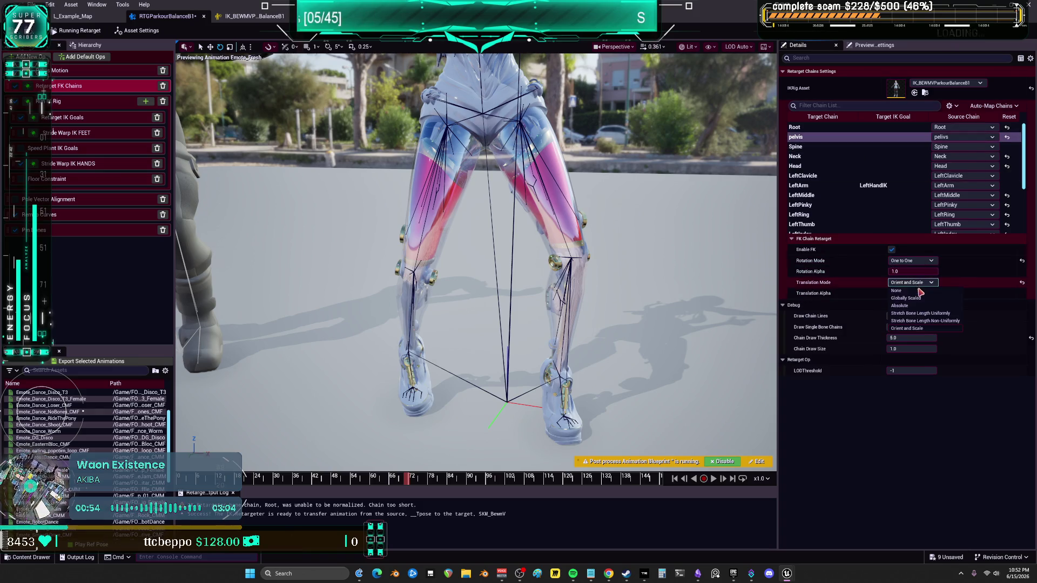
left_click(920, 299)
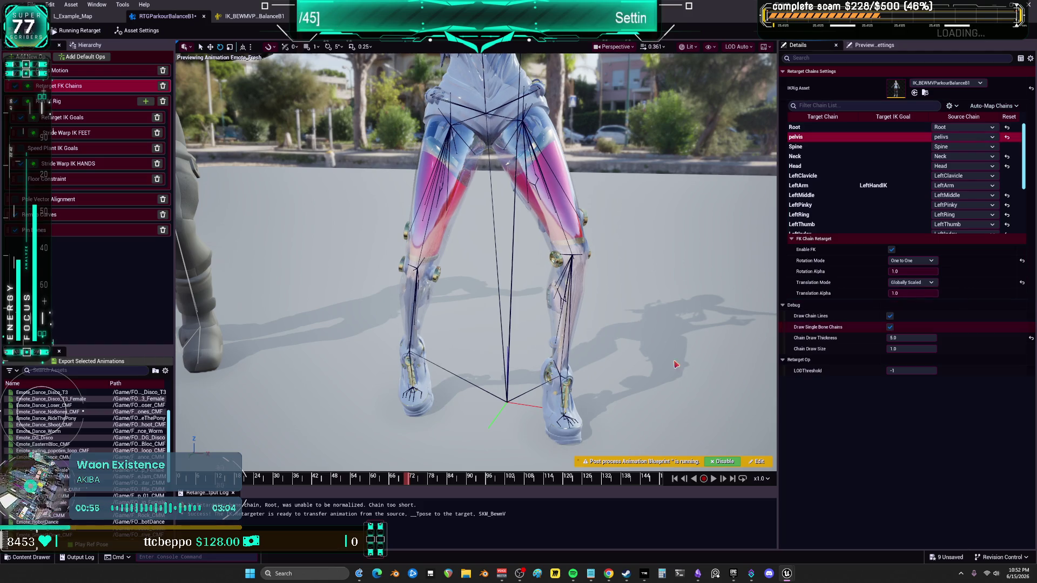
left_click(258, 475)
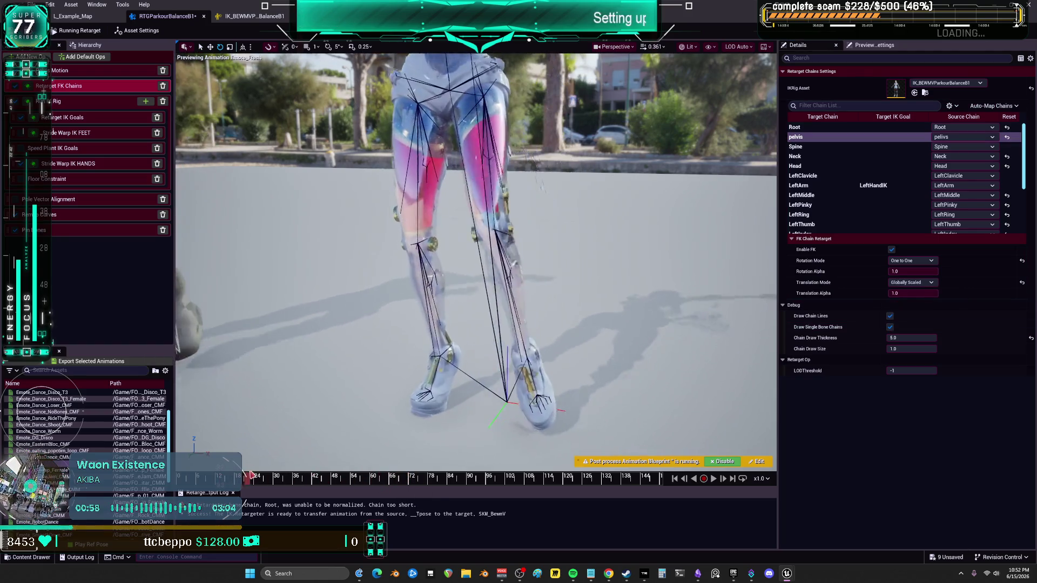
mouse_move(258, 475)
left_mouse_down()
mouse_move(379, 463)
mouse_move(413, 478)
left_mouse_up()
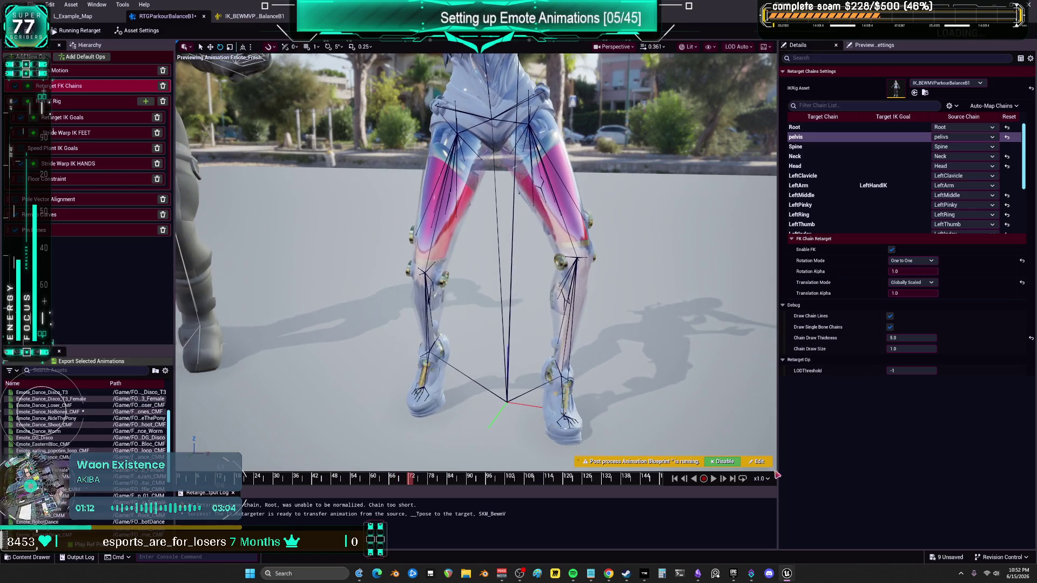
mouse_move(765, 336)
left_mouse_down()
mouse_move(675, 303)
mouse_move(637, 311)
left_mouse_up()
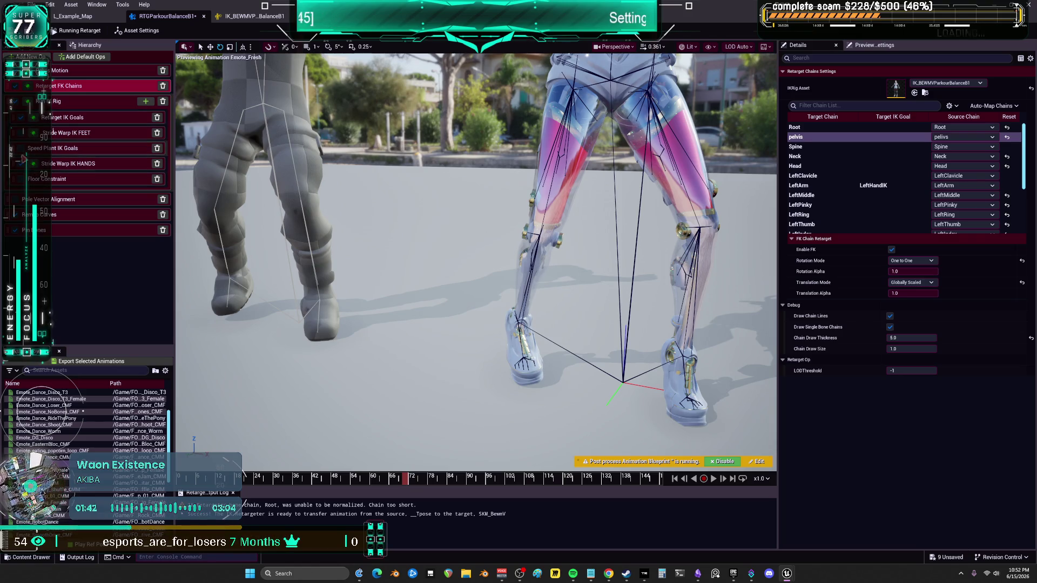
Inspect the RightArm and RightLeg IK goals in the IK rig solve settings
left_click(55, 104)
left_click(826, 137)
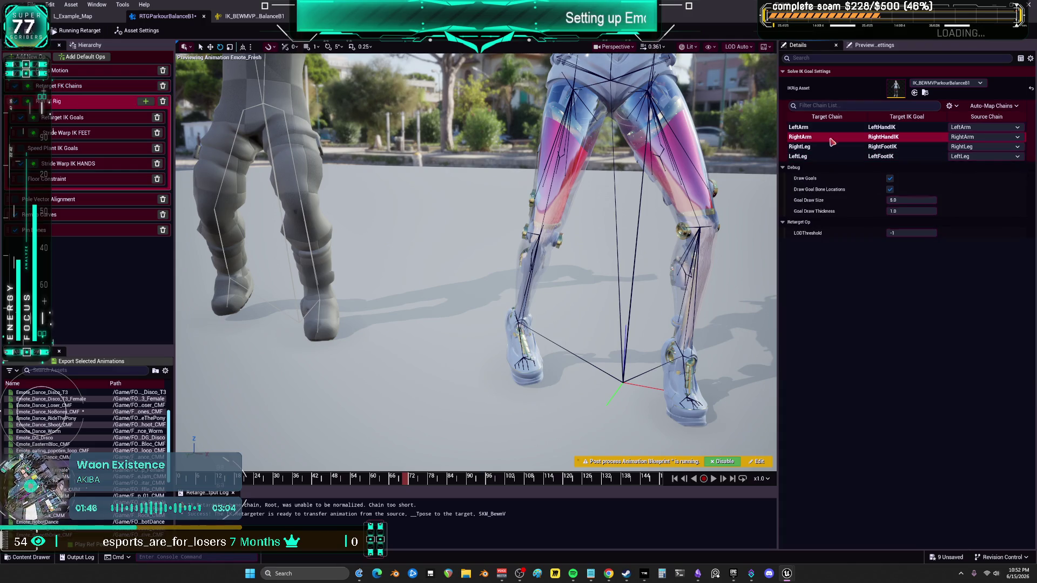
left_click(821, 148)
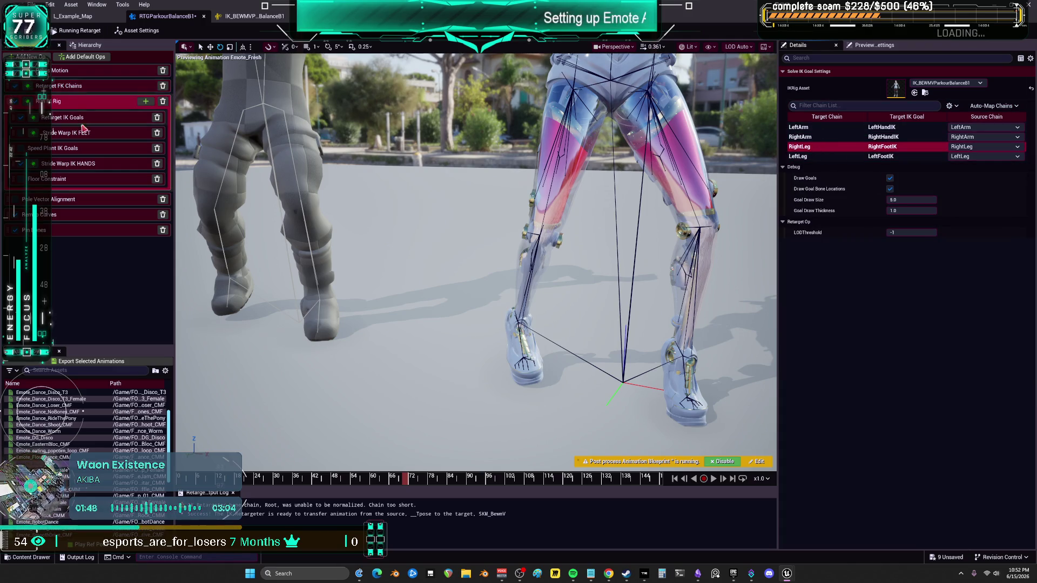
left_click(83, 120)
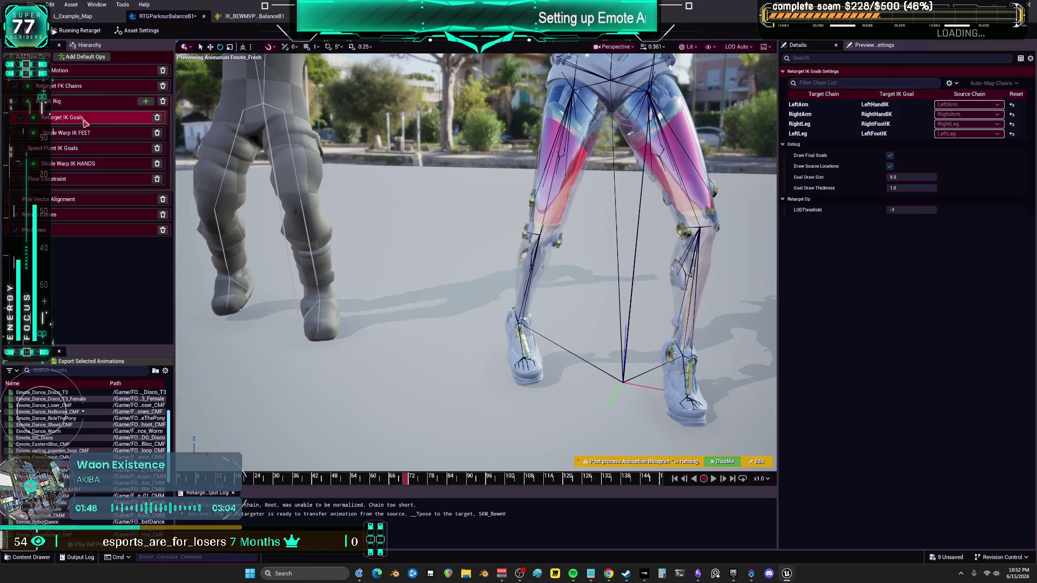
Set the LeftLeg IK goal's Blend to Source Rotation to 0
left_click(818, 135)
left_click(818, 124)
left_click(825, 105)
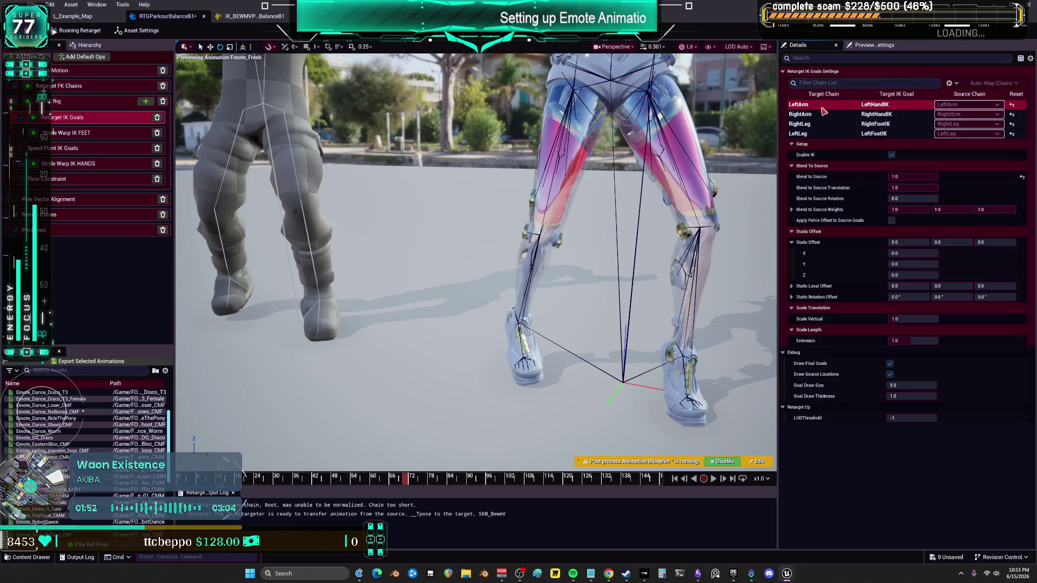
left_click(821, 124)
left_click(822, 135)
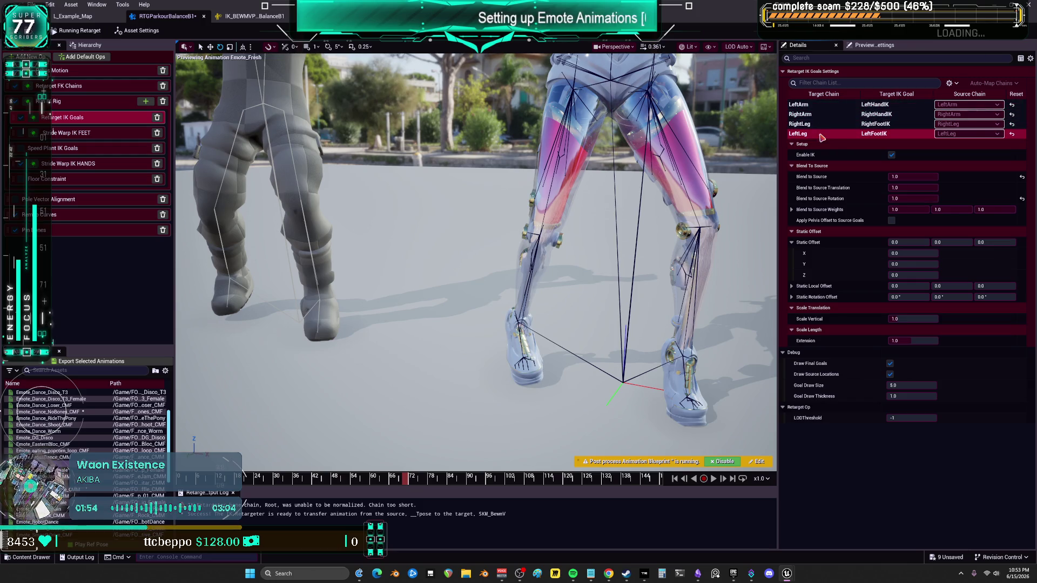
left_click(1021, 198)
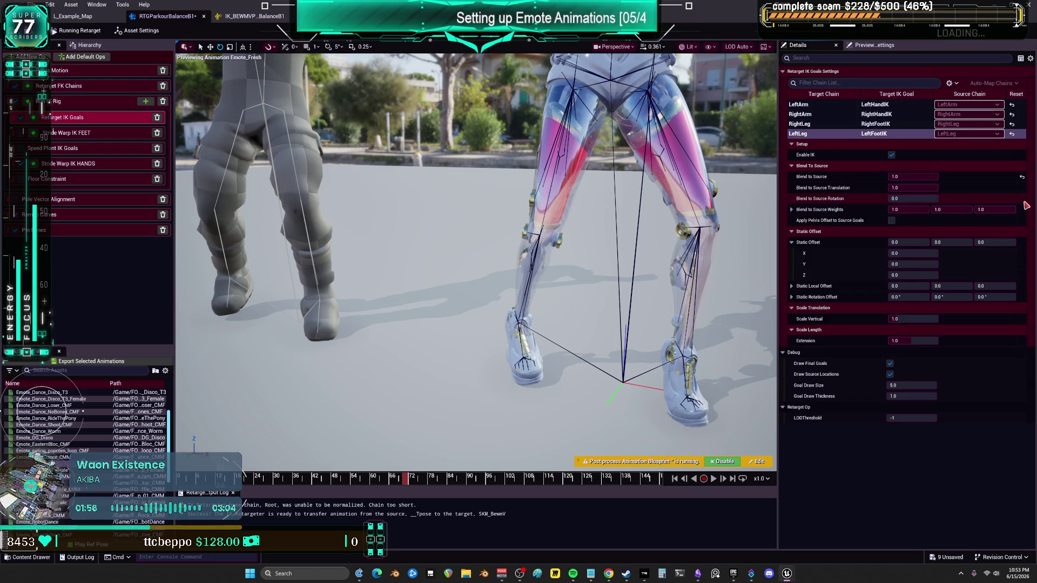
Compare the RightLeg goal and scrub through the dance to check the legs
left_click(891, 124)
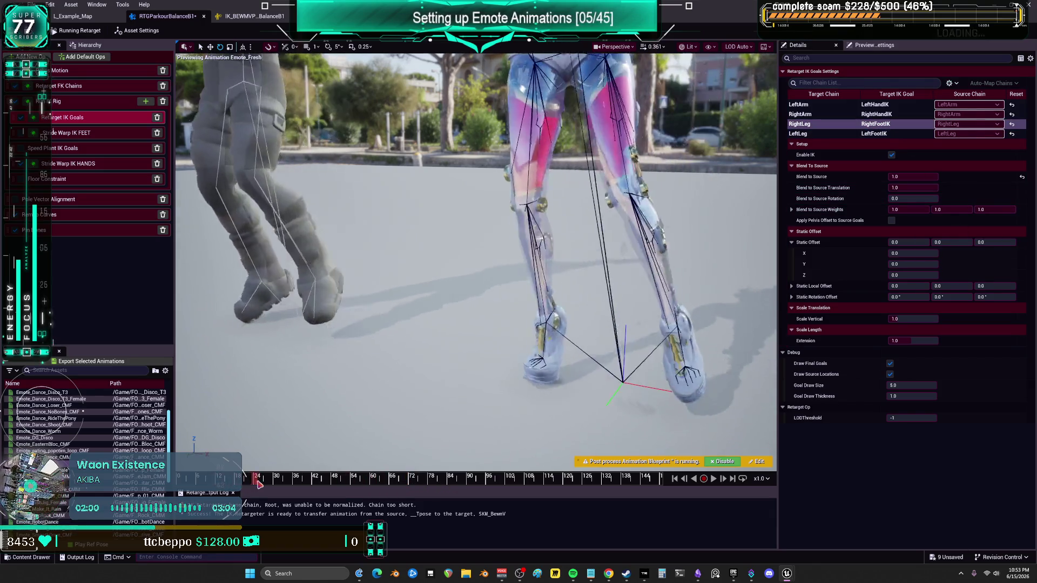
left_click(294, 484)
mouse_move(296, 486)
left_mouse_down()
mouse_move(413, 495)
mouse_move(400, 494)
left_mouse_up()
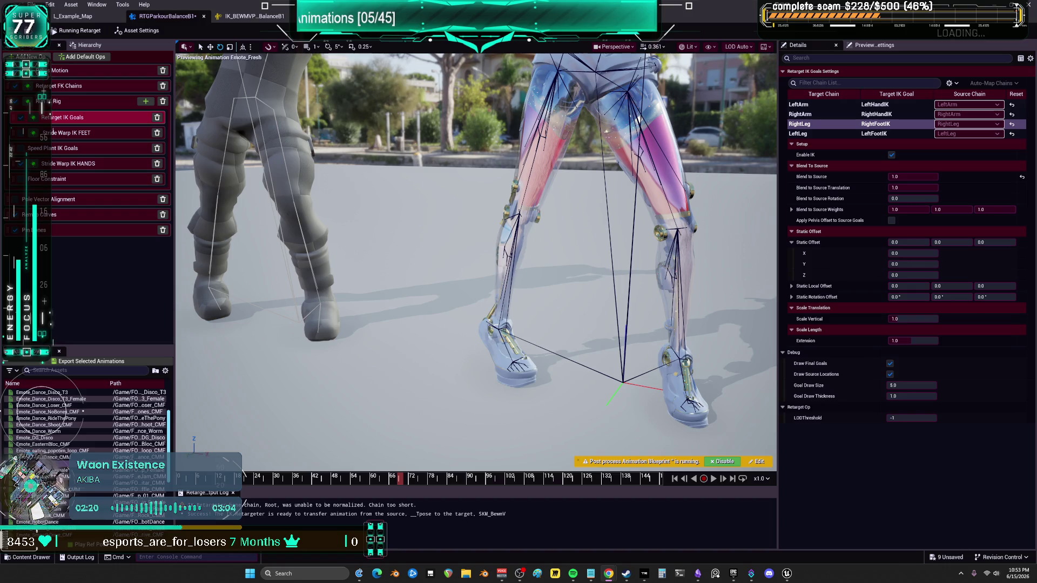
left_click_drag(390, 477, 408, 495)
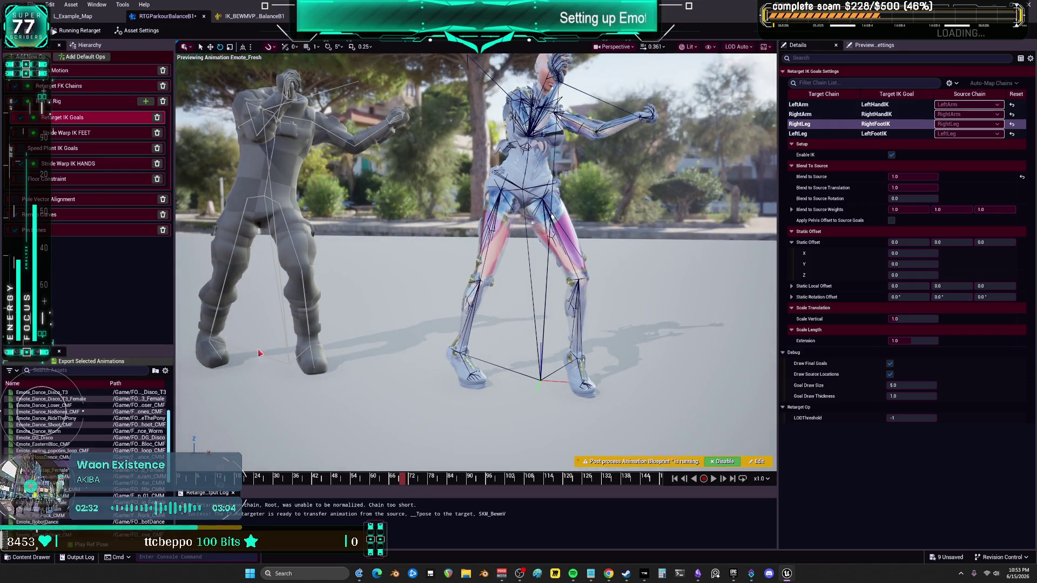
left_click(81, 70)
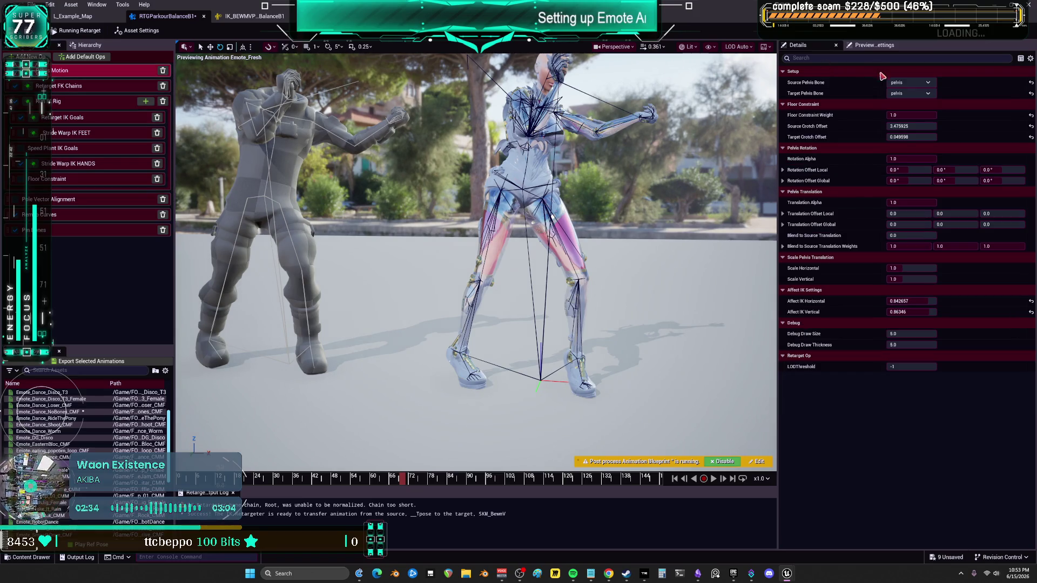
Reset the pelvis crotch offsets and floor constraint to defaults and view the broken pose
left_click(1031, 126)
left_click(1031, 115)
left_click(1031, 82)
left_click(1031, 93)
left_click_drag(404, 478, 441, 477)
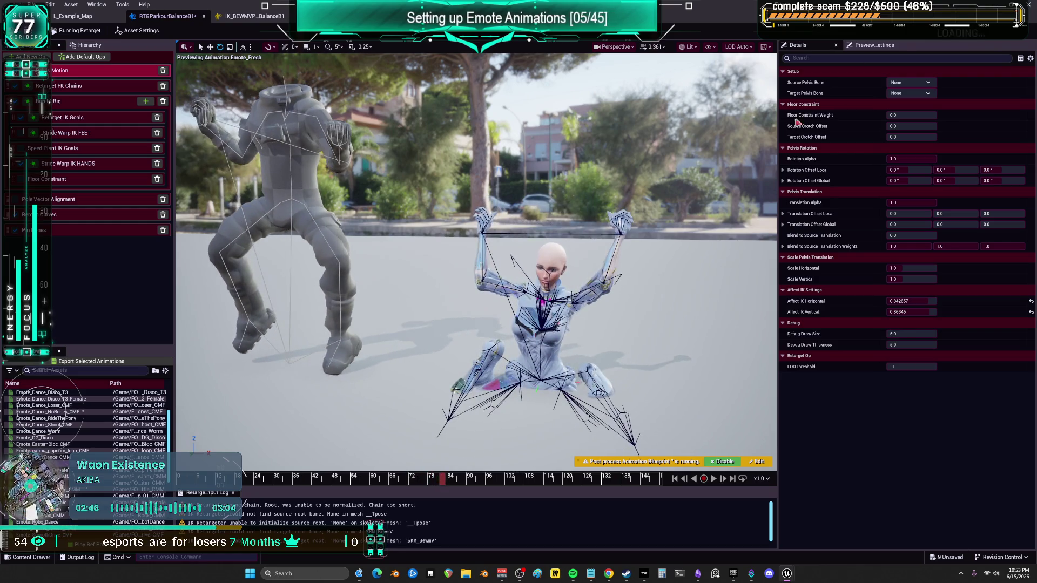
Choose pelvis as both Source and Target Pelvis Bone, then scrub to check the pose
left_click(910, 94)
left_click(912, 129)
left_click(910, 82)
left_click(912, 123)
left_click(910, 92)
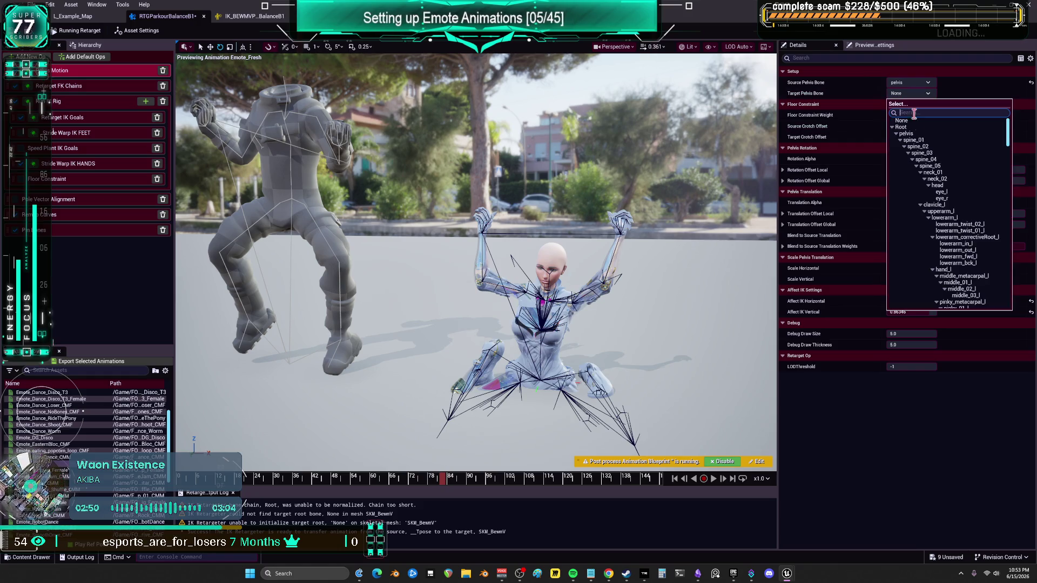
left_click(913, 134)
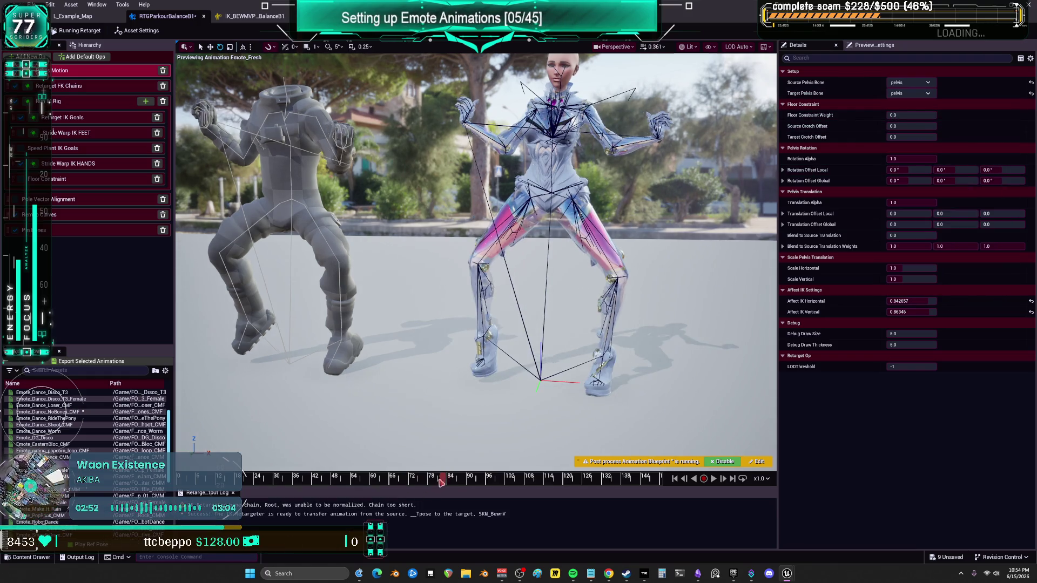
left_click(404, 486)
mouse_move(404, 485)
left_mouse_down()
mouse_move(411, 496)
mouse_move(396, 502)
left_mouse_up()
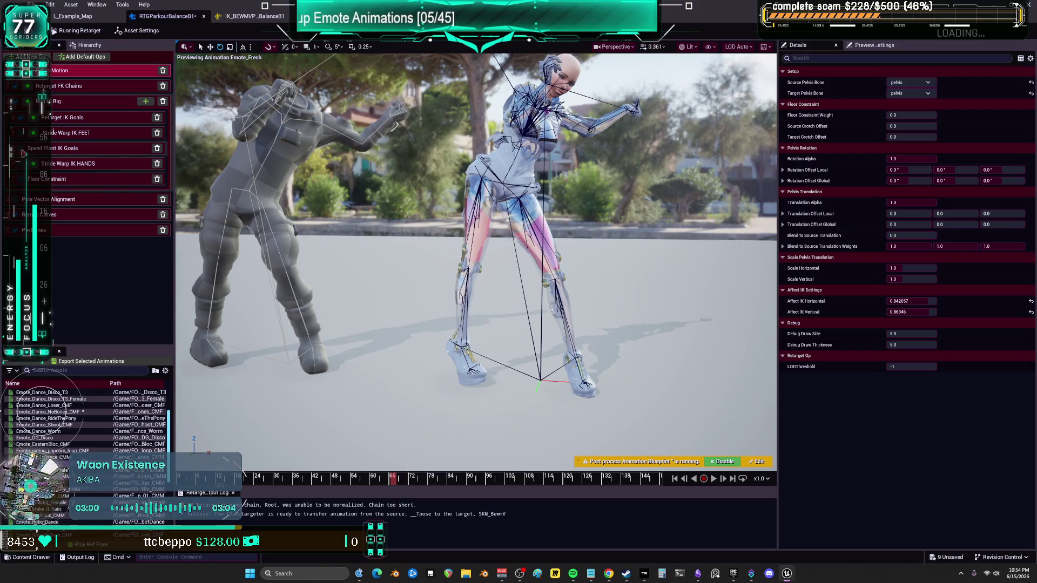
mouse_move(390, 485)
left_mouse_down()
mouse_move(373, 485)
mouse_move(645, 474)
mouse_move(345, 473)
mouse_move(389, 475)
left_mouse_up()
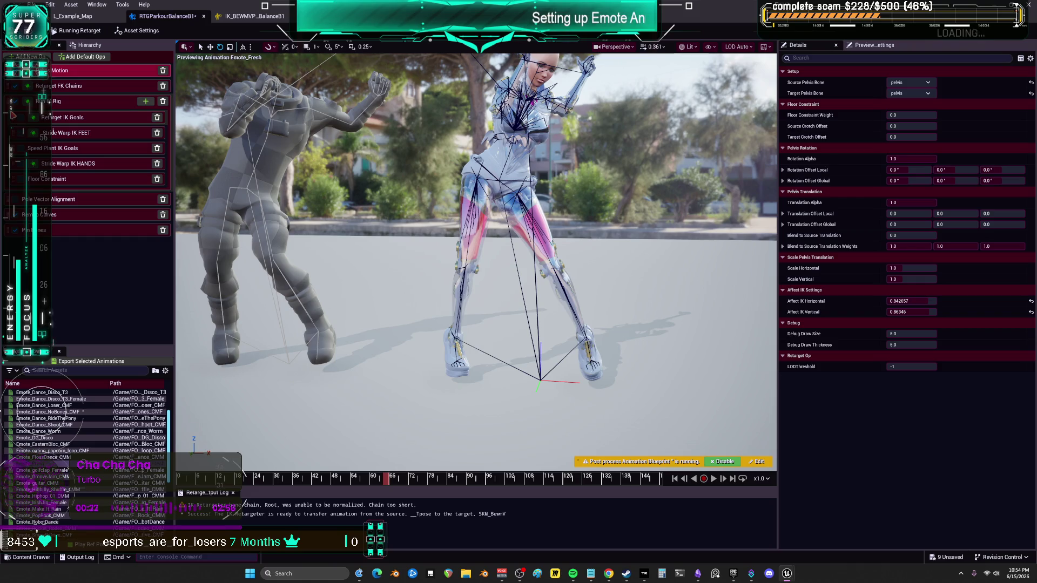
Toggle IK goal retargeting to compare, then set RightLeg's Scale Length Extension to 0.98
left_click(20, 117)
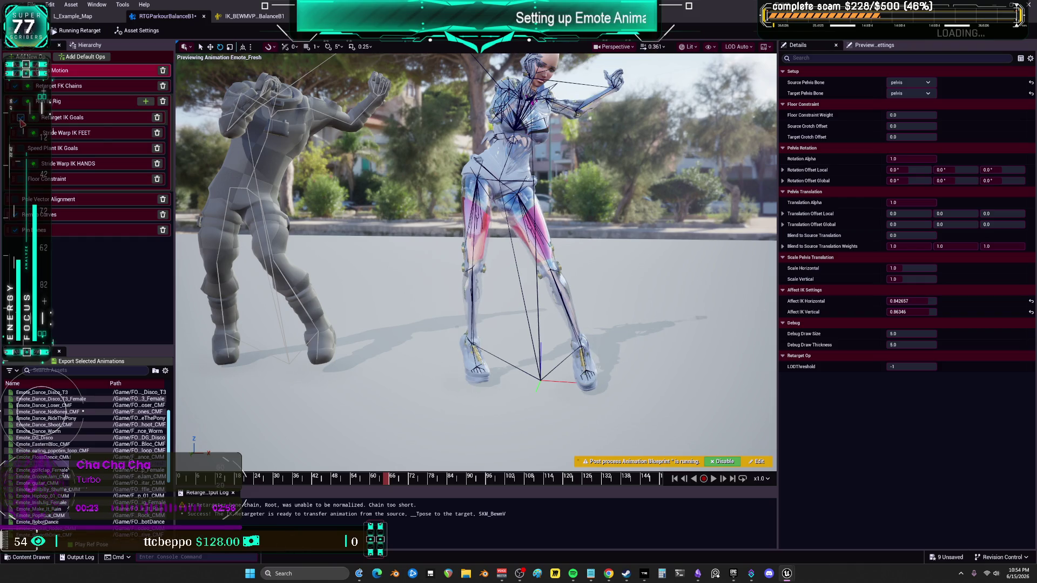
left_click(86, 121)
left_click(816, 125)
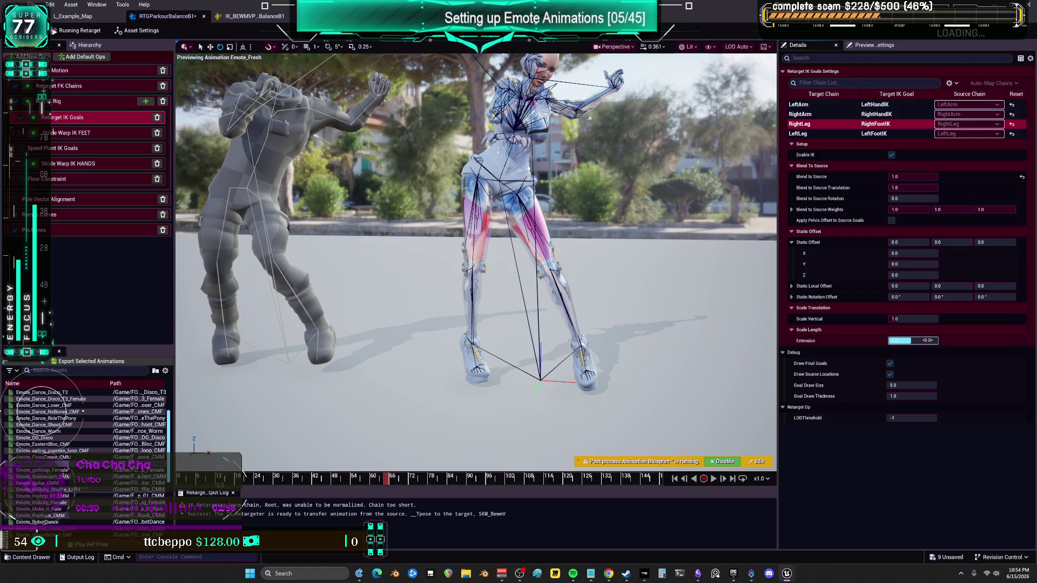
left_click(932, 339)
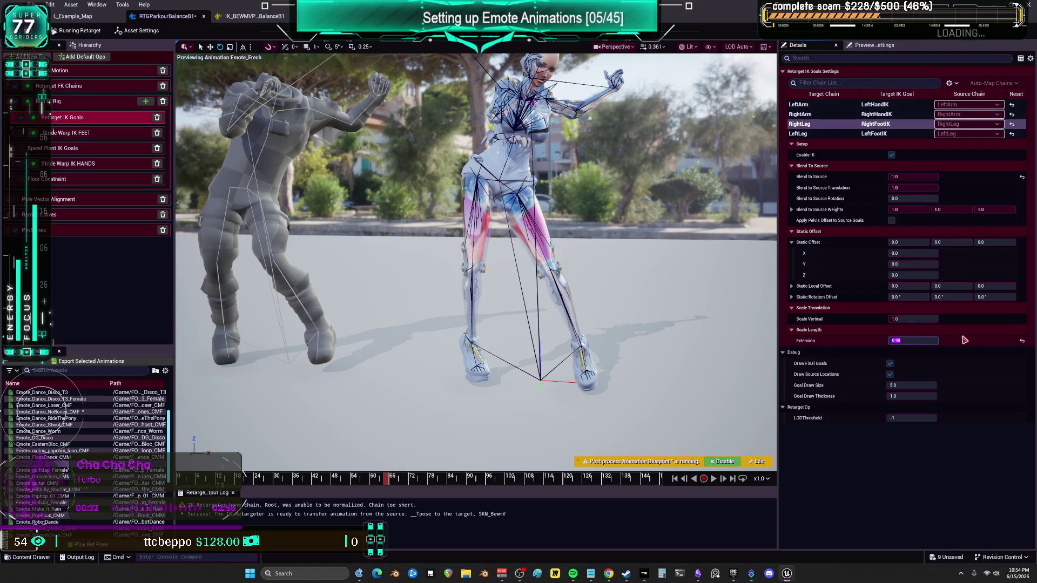
Set LeftLeg's Scale Length Extension to 0.98 as well and play the emote to review
left_click(799, 133)
left_click(939, 339)
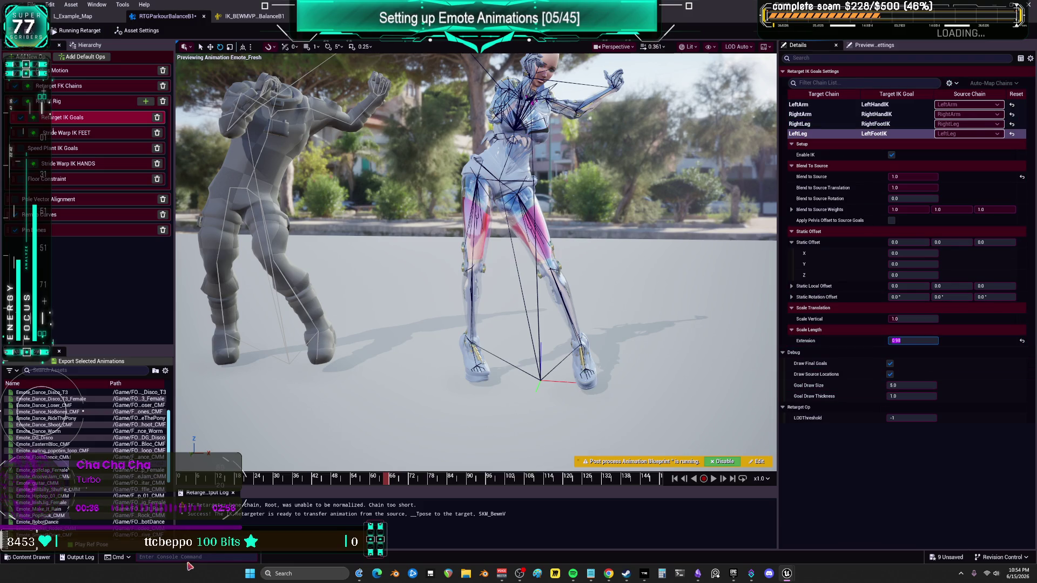
mouse_move(388, 479)
left_mouse_down()
mouse_move(387, 495)
mouse_move(617, 508)
mouse_move(692, 483)
left_mouse_up()
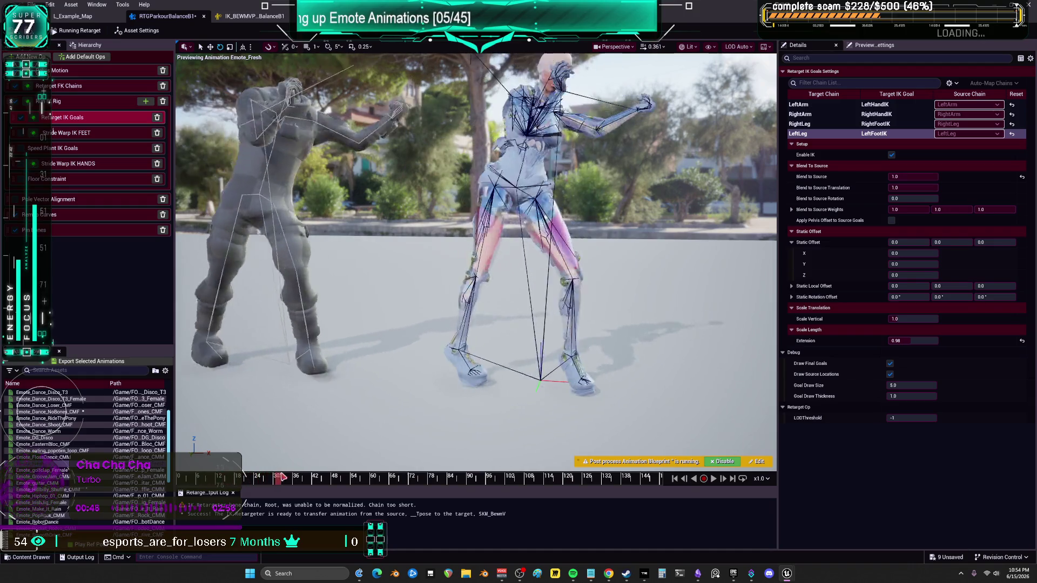
mouse_move(403, 483)
left_mouse_down()
mouse_move(421, 491)
mouse_move(406, 494)
left_mouse_up()
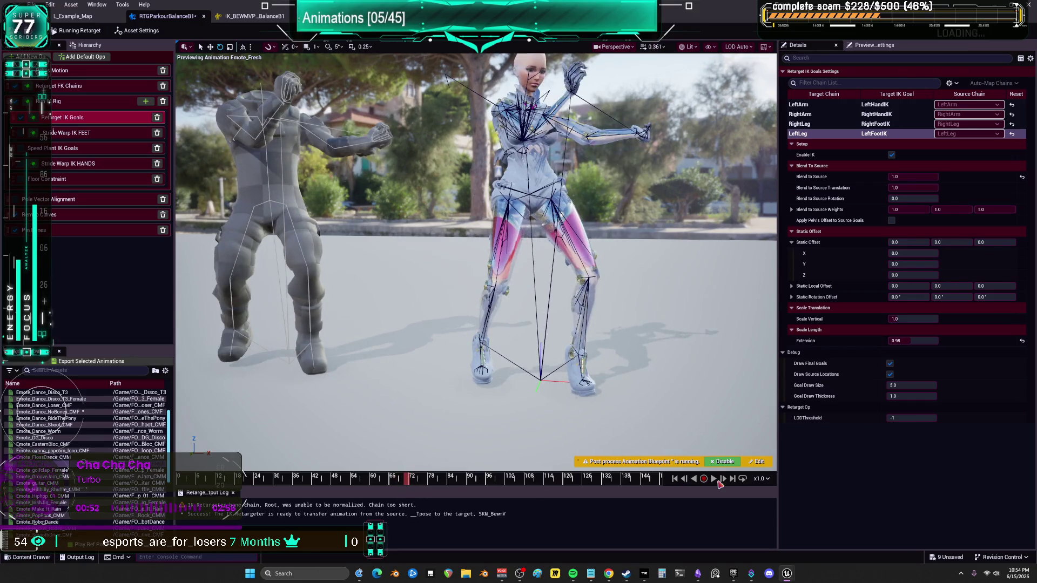
left_click(714, 479)
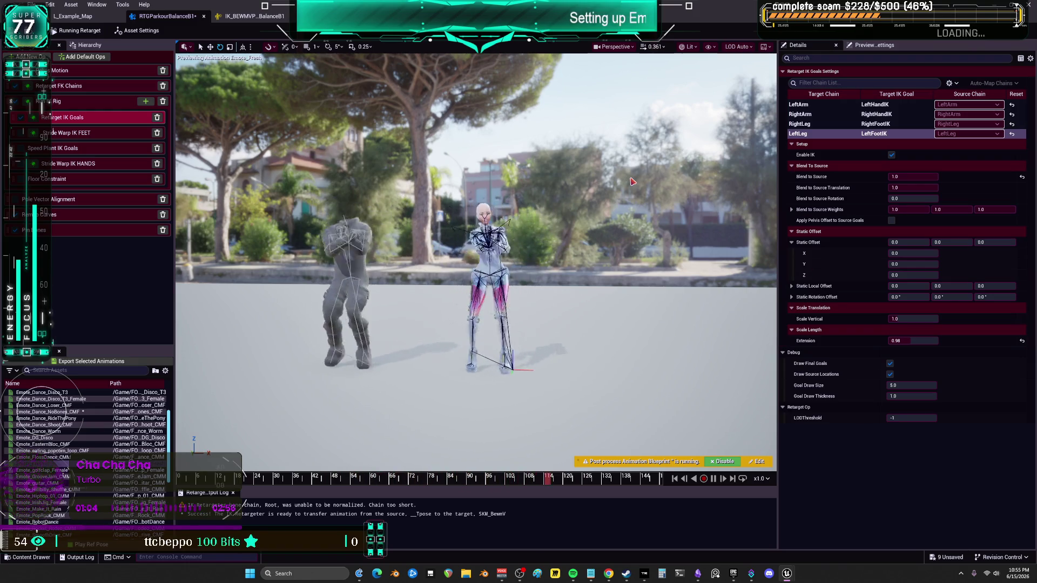
left_click(65, 74)
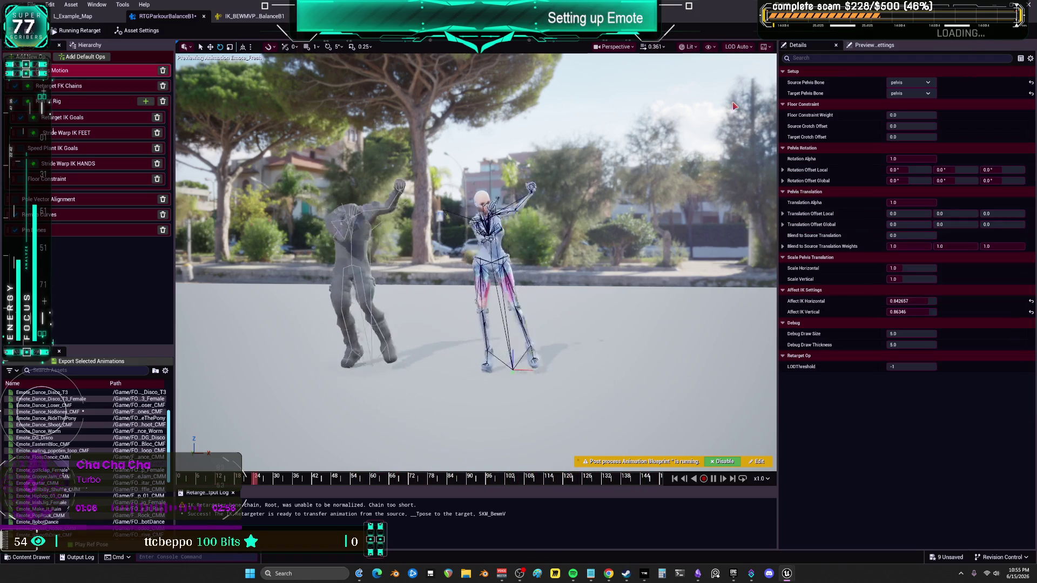
Try lowering the pelvis chain's Rotation Alpha to about 0.56 while watching the preview
left_click(911, 158)
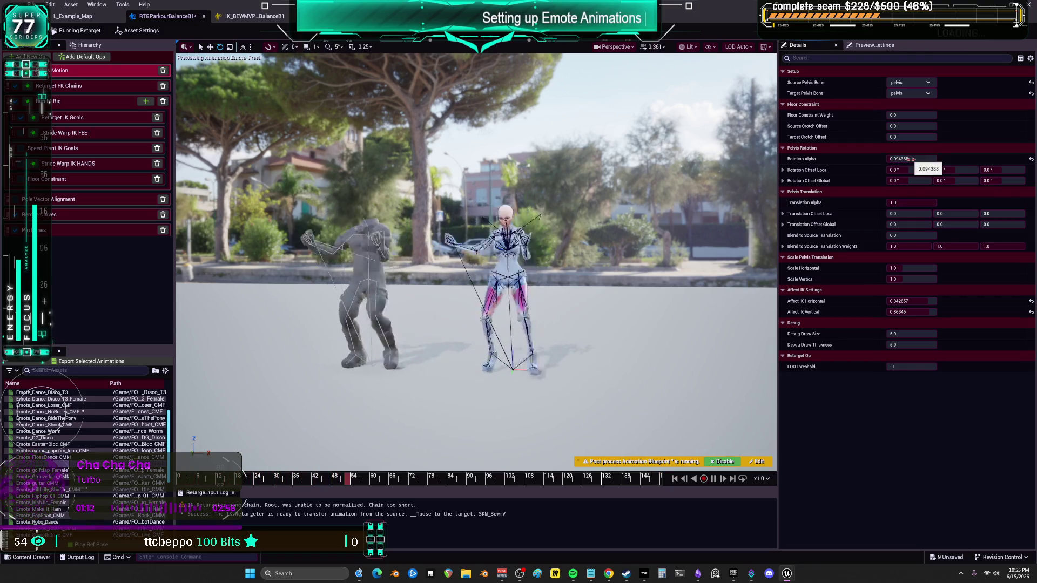
left_click(79, 87)
left_click(927, 293)
left_click(926, 271)
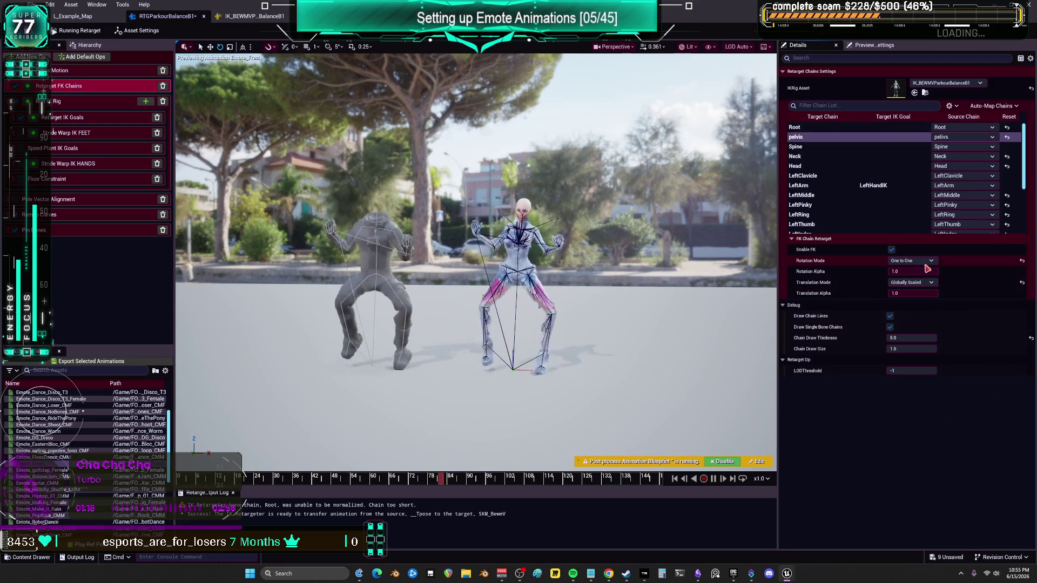
left_click_drag(931, 271, 915, 271)
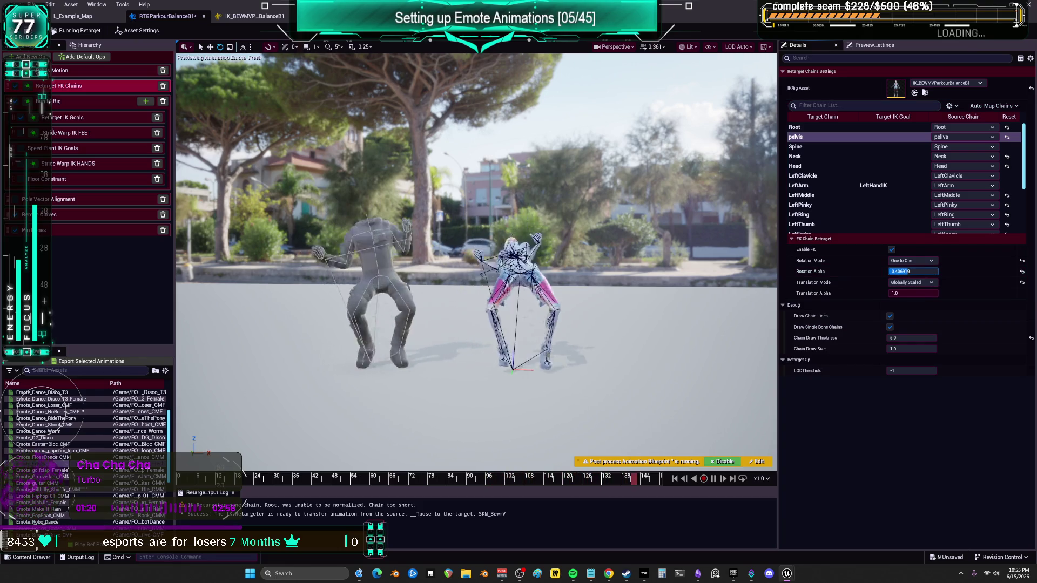
mouse_move(656, 300)
left_mouse_down()
mouse_move(551, 302)
mouse_move(655, 301)
left_mouse_up()
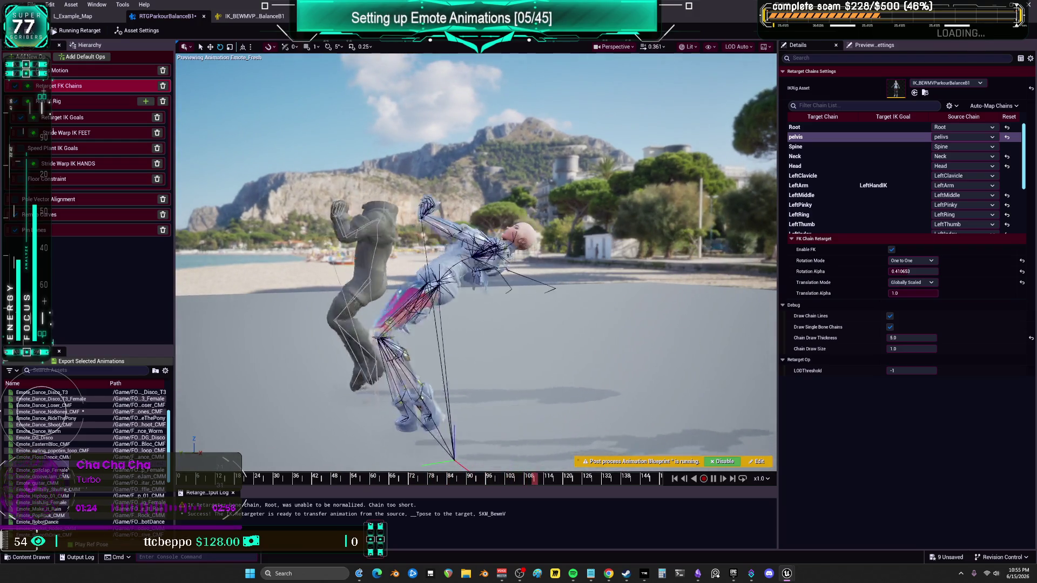
Set the pelvis FK chain's Rotation Mode to Copy Local
left_click(925, 271)
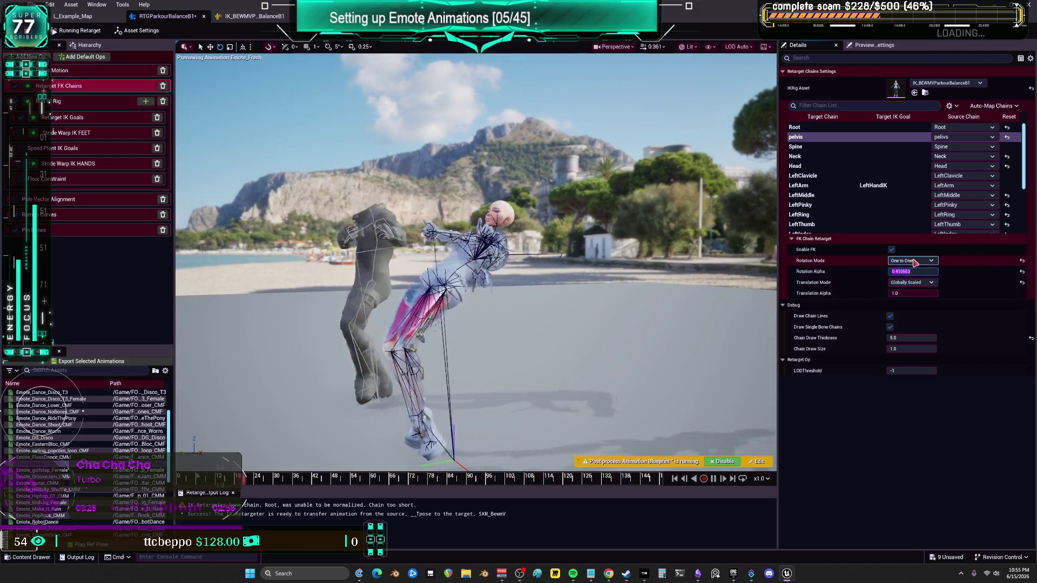
left_click(913, 261)
left_click(916, 315)
left_click(924, 272)
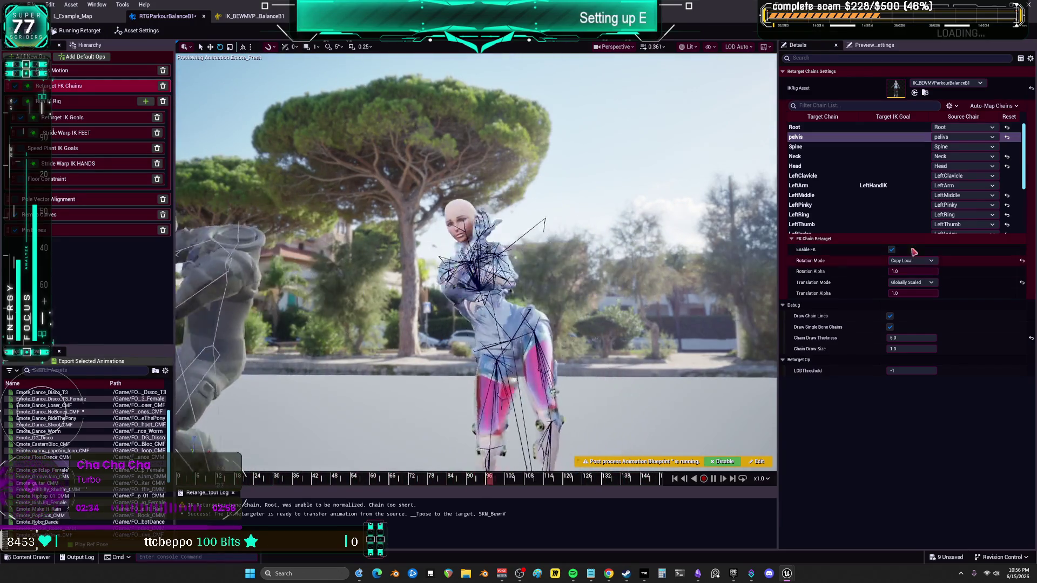
Compare the LeftArm and Root chains, briefly try None on pelvis, and make Root Interpolated
left_click(896, 189)
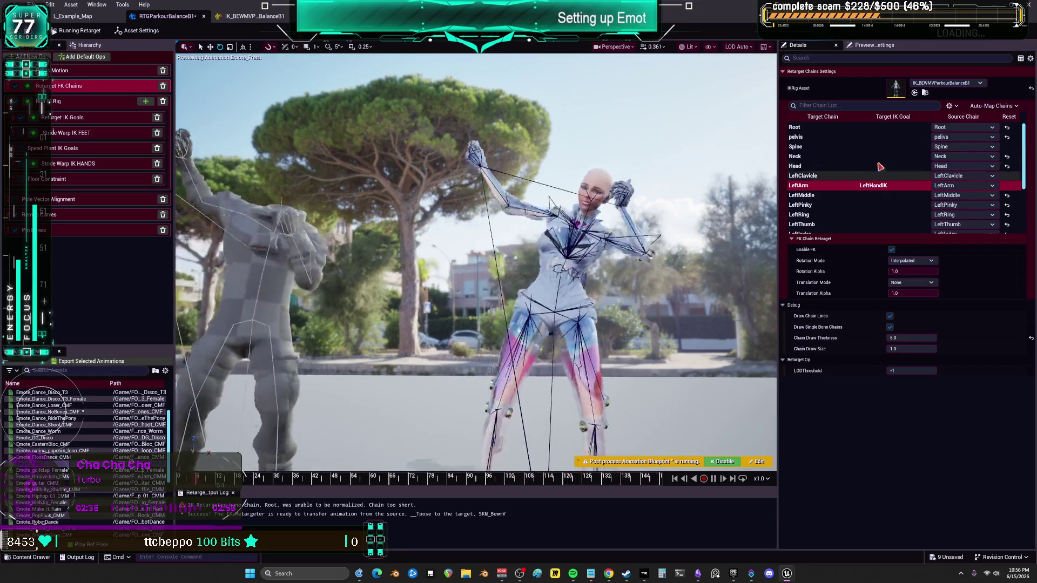
left_click(861, 130)
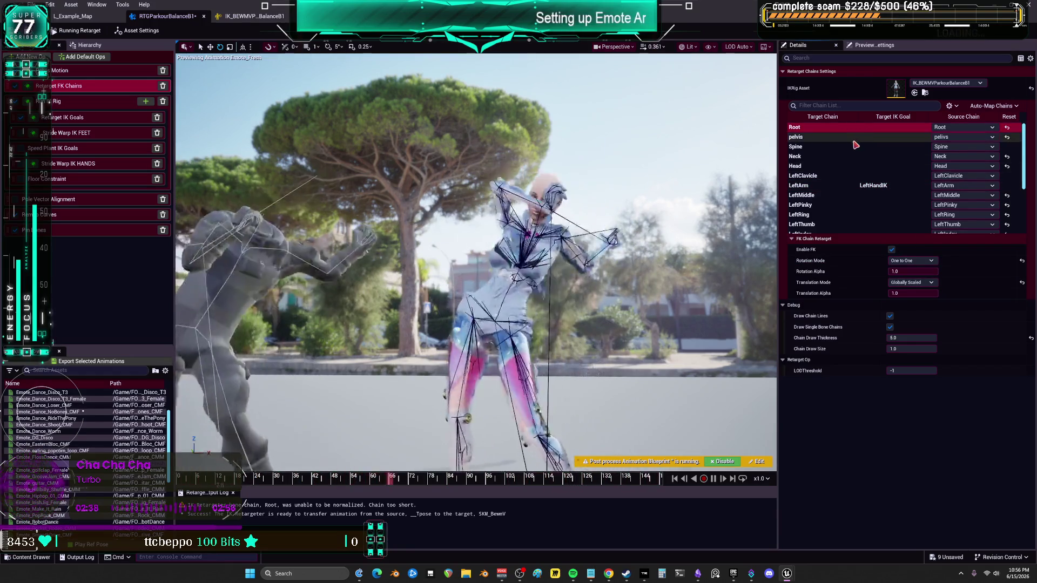
left_click(853, 137)
left_click(911, 261)
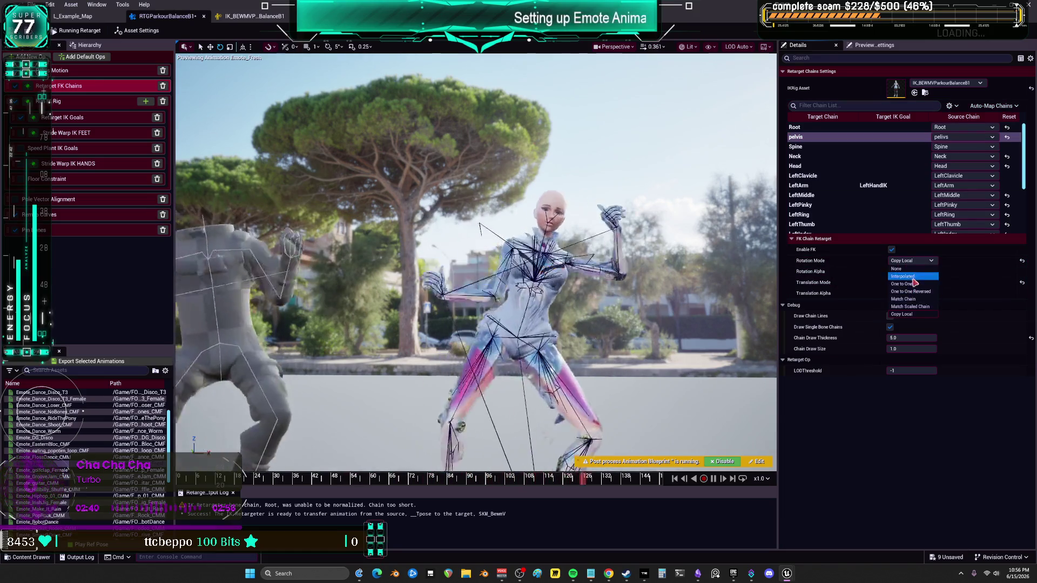
left_click(896, 269)
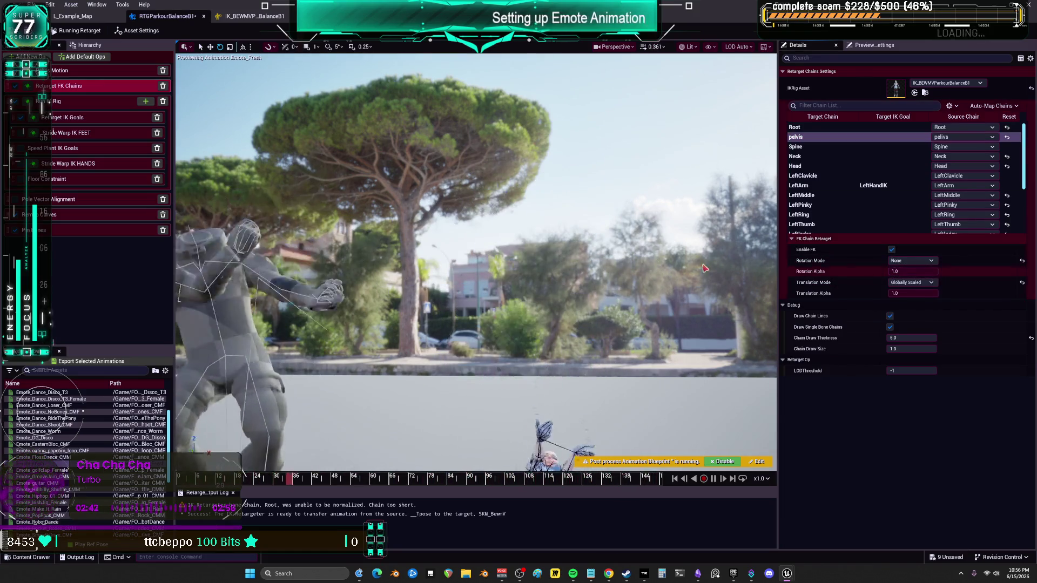
left_click(911, 261)
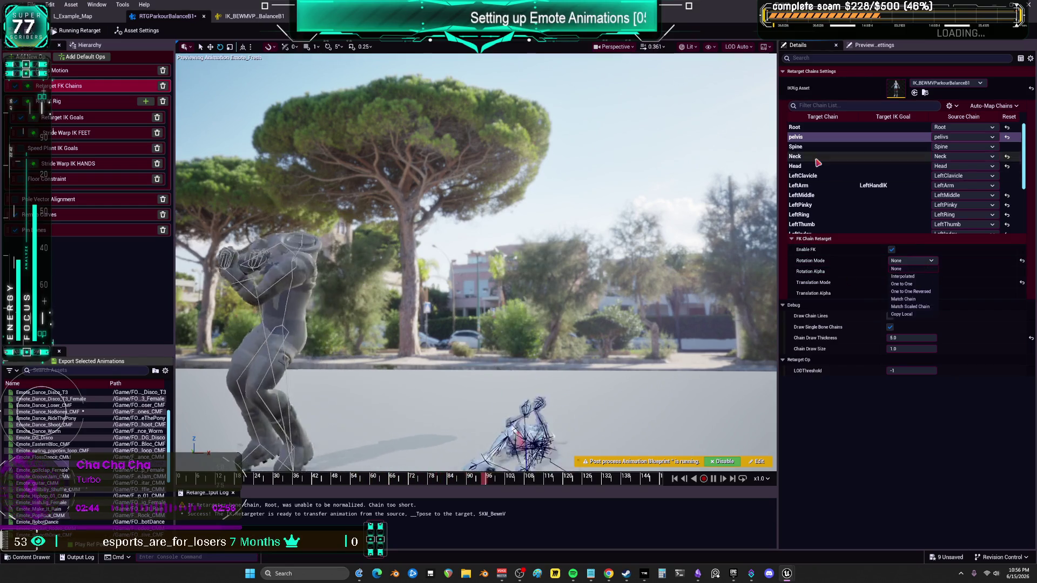
left_click(804, 127)
left_click(911, 261)
left_click(916, 276)
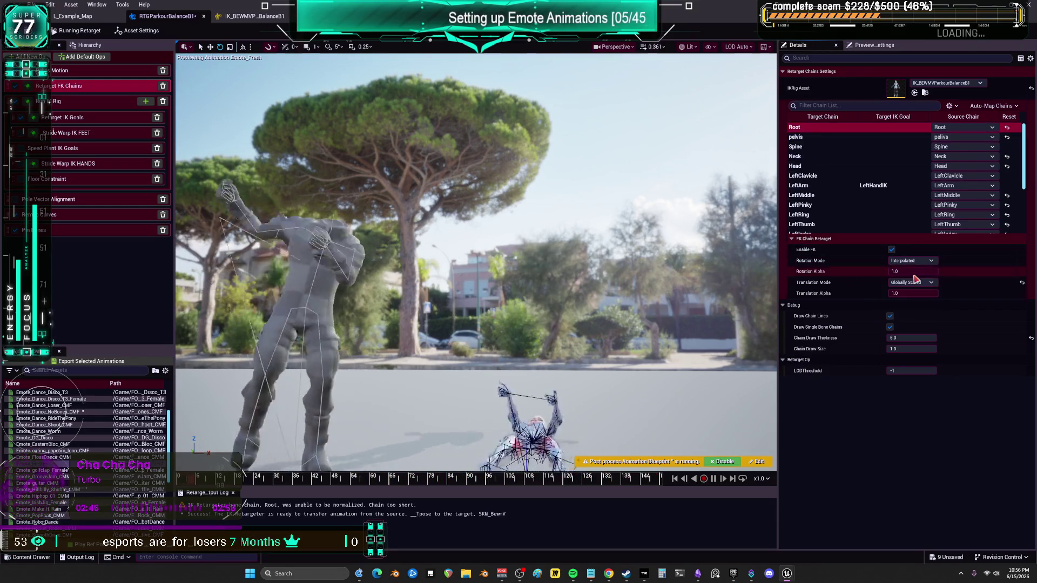
Set the pelvis FK chain's Rotation Mode to Interpolated
left_click(821, 138)
left_click(906, 262)
left_click(912, 276)
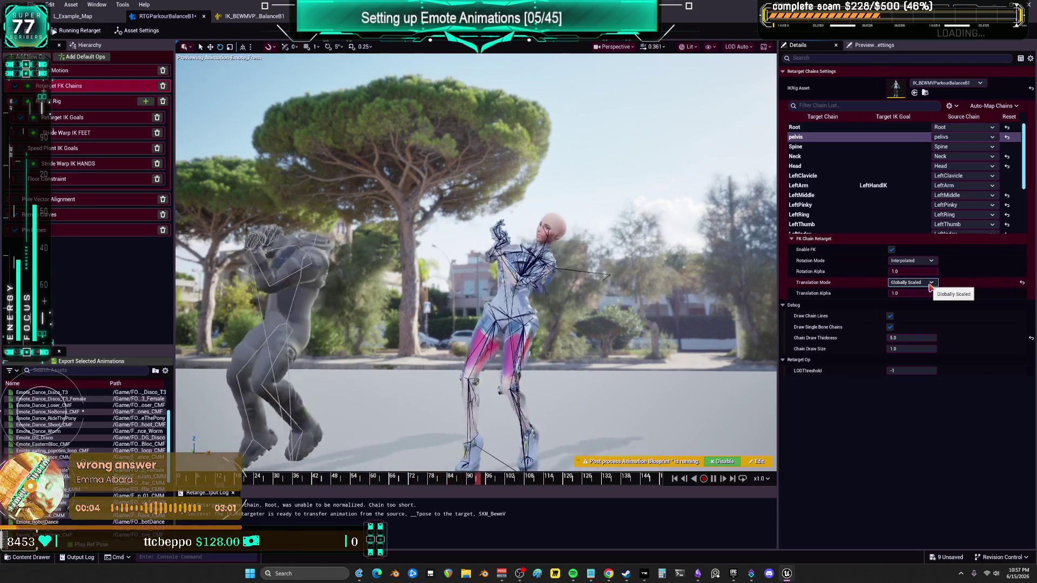
left_click(90, 100)
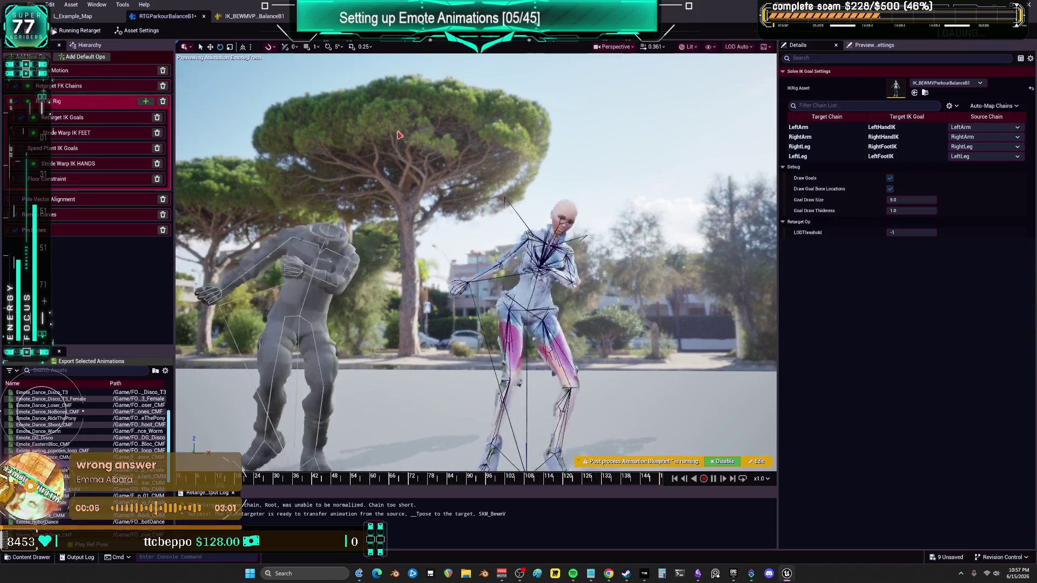
Check the RightLeg IK goal's settings and switch the preview to the golf clap emote
left_click(87, 118)
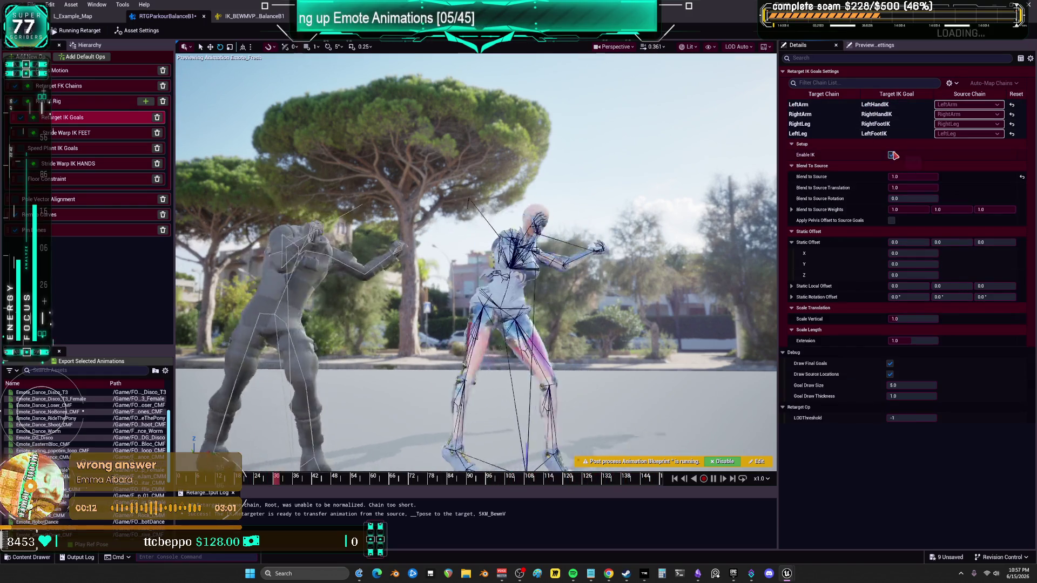
left_click(887, 125)
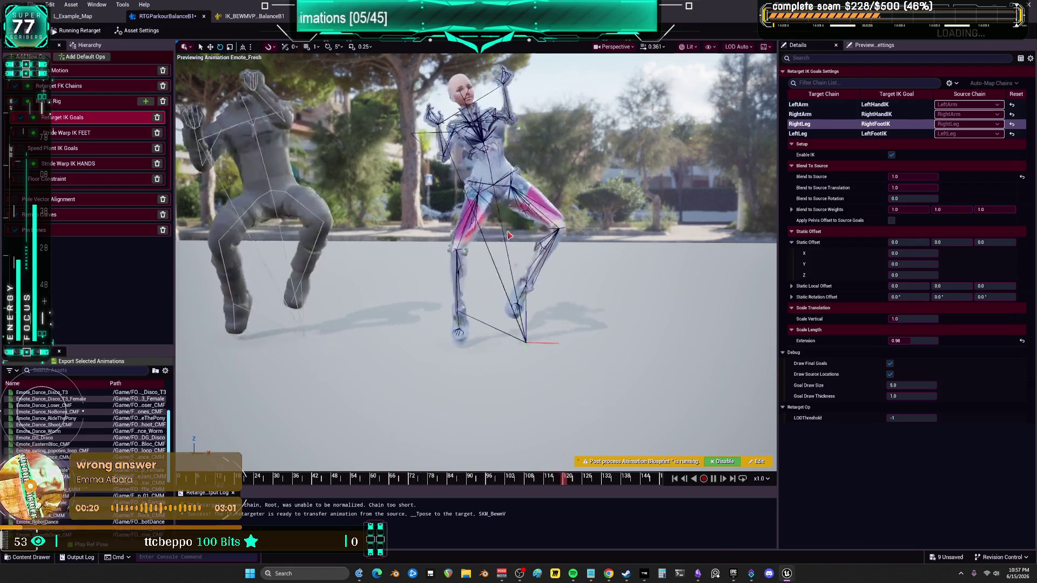
mouse_move(509, 236)
left_mouse_down()
mouse_move(421, 249)
mouse_move(489, 285)
left_mouse_up()
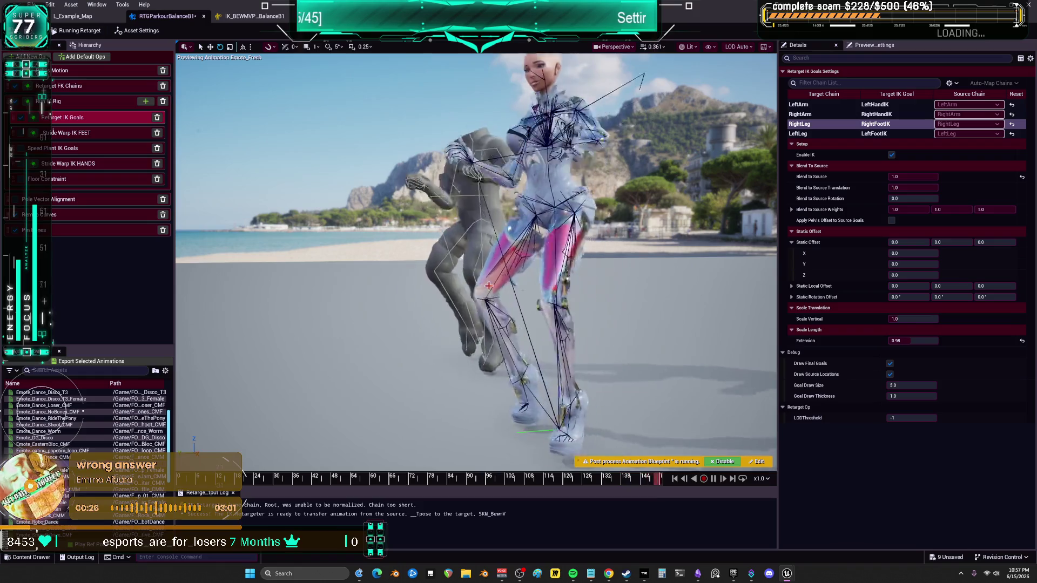
left_click(90, 361)
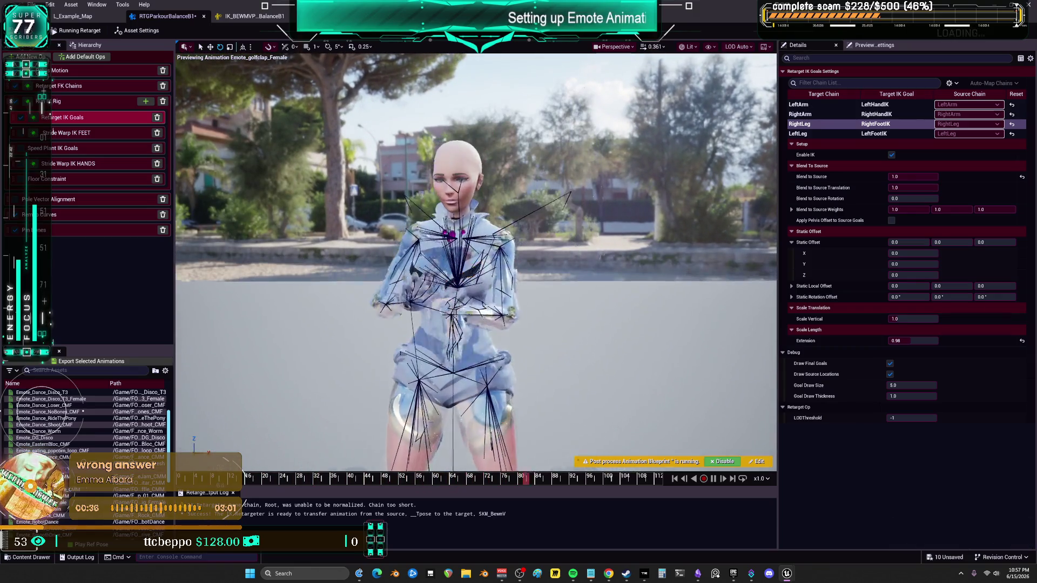
Hide the skeleton bone overlay and frame a close, level view of the character
left_click(709, 46)
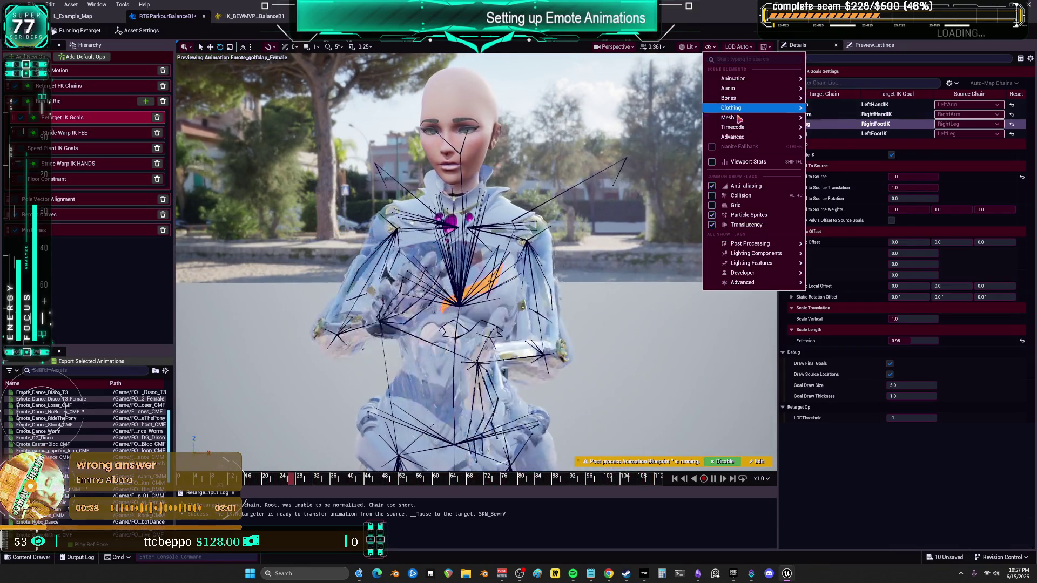
mouse_move(745, 97)
left_click(859, 224)
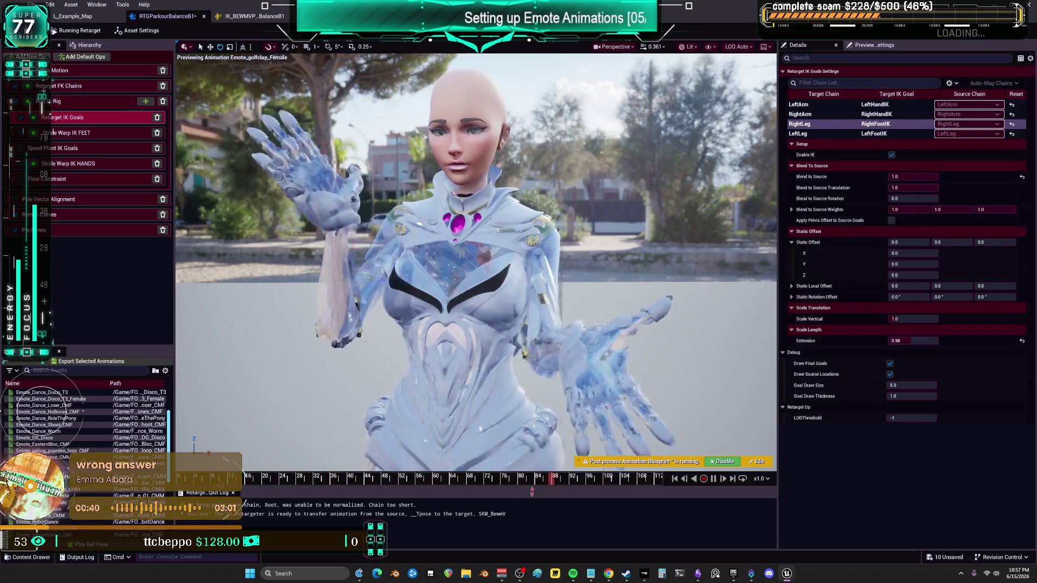
mouse_move(522, 383)
left_mouse_down()
mouse_move(465, 378)
mouse_move(481, 377)
left_mouse_up()
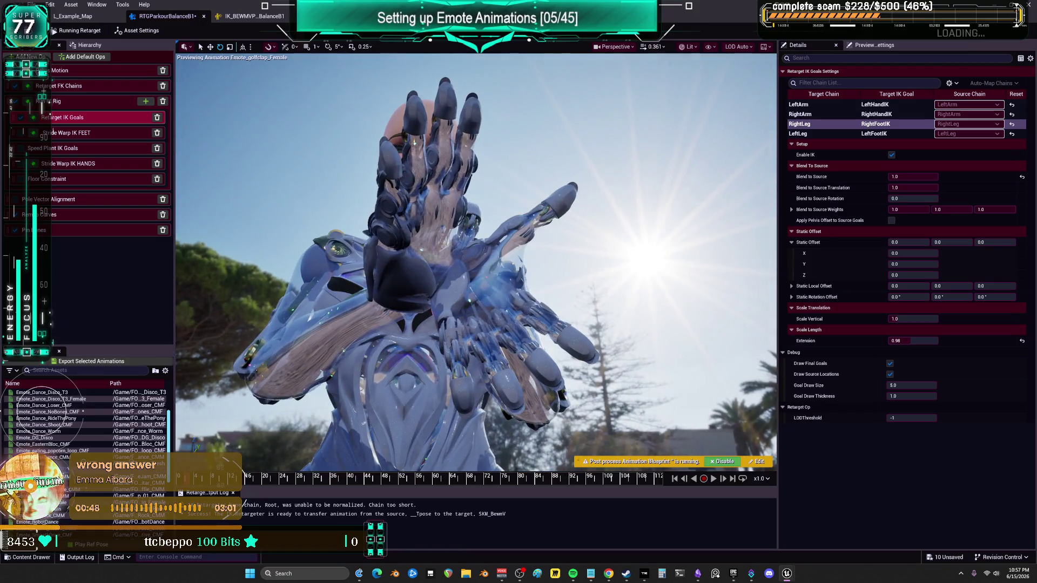
mouse_move(480, 378)
left_mouse_down()
mouse_move(472, 394)
mouse_move(494, 363)
left_mouse_up()
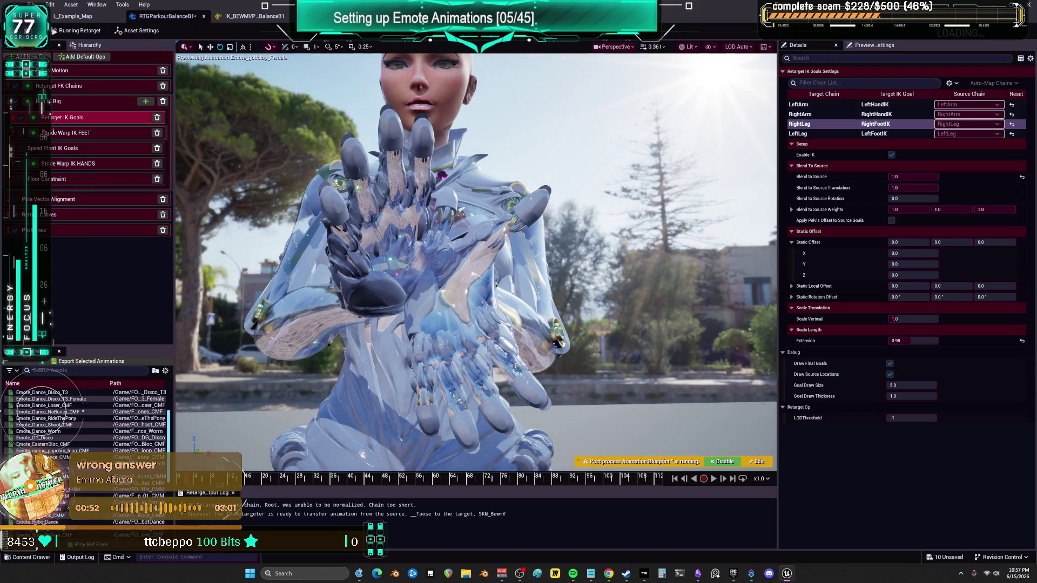
Adjust the LeftArm IK goal's X, Y and Z rotation offsets to line up the hands
left_click(818, 106)
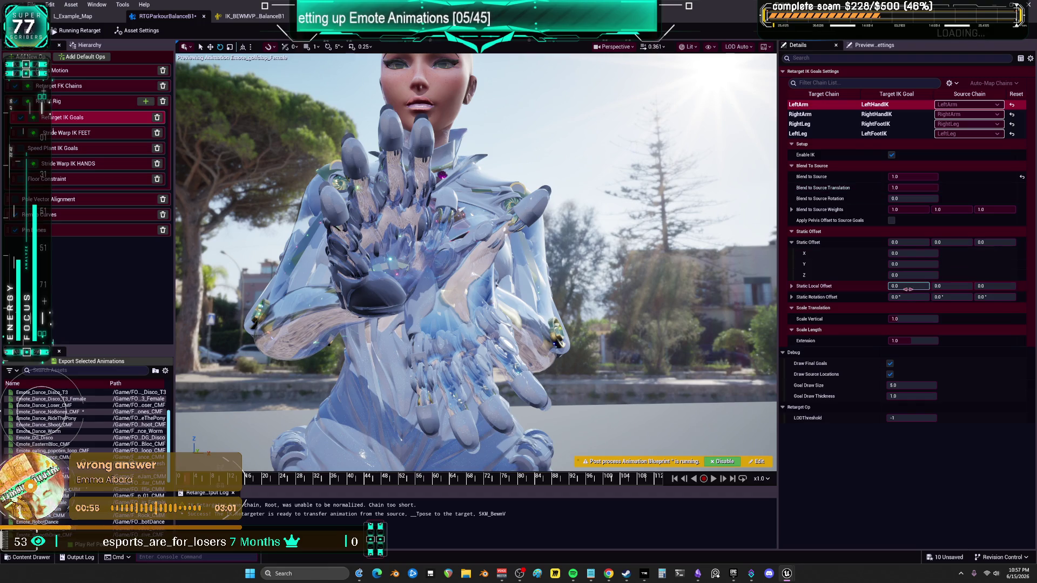
left_click_drag(907, 297, 878, 297)
mouse_move(966, 298)
left_mouse_down()
mouse_move(955, 298)
mouse_move(988, 297)
mouse_move(901, 288)
mouse_move(956, 286)
left_mouse_up()
left_click(812, 308)
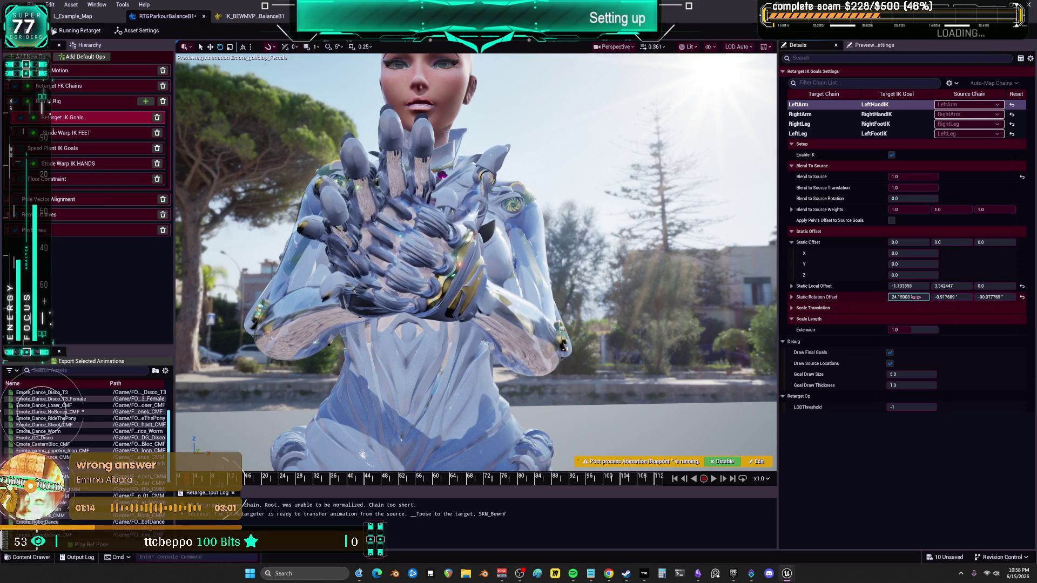
left_click_drag(993, 297, 997, 297)
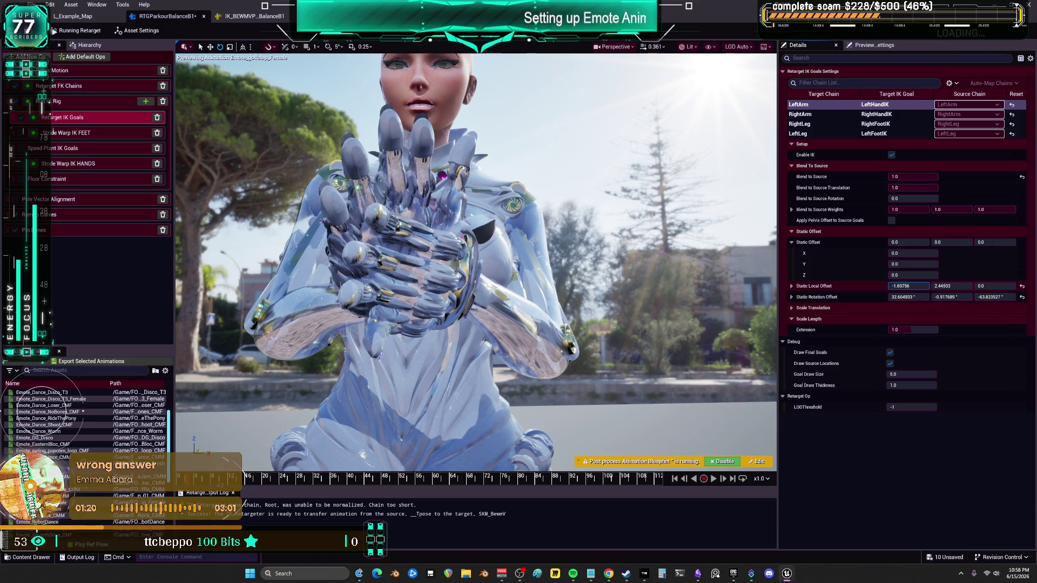
left_click(911, 297)
mouse_move(908, 297)
left_mouse_down()
mouse_move(896, 297)
mouse_move(1005, 297)
mouse_move(934, 297)
left_mouse_up()
left_click_drag(1004, 296, 1026, 296)
Step the golf clap to around frame 56, orbit close on the hands, and enter retarget pose editing
mouse_move(535, 401)
left_mouse_down()
mouse_move(537, 432)
mouse_move(534, 400)
left_mouse_up()
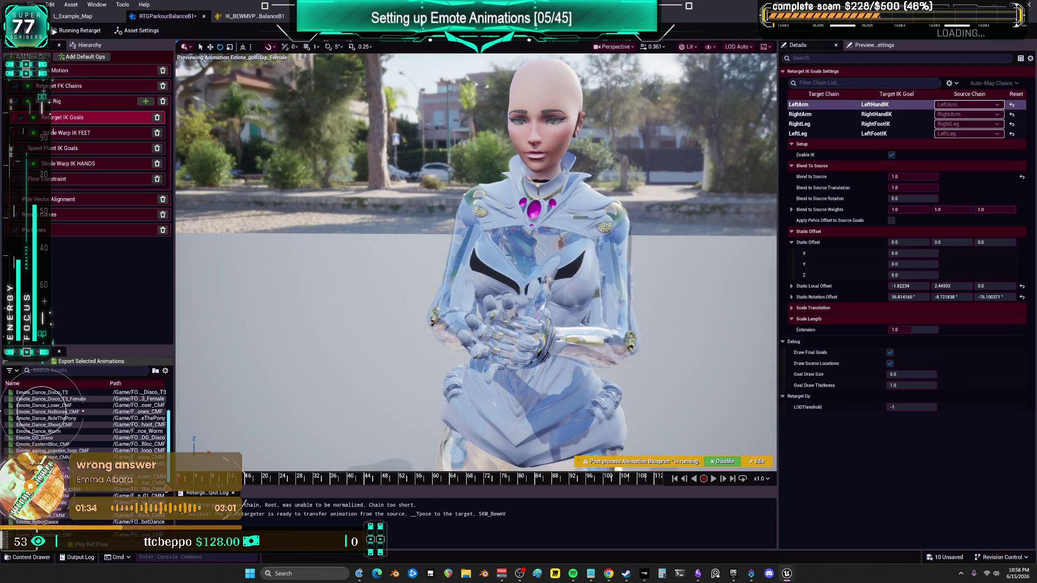
mouse_move(261, 494)
left_mouse_down()
mouse_move(439, 470)
mouse_move(667, 478)
left_mouse_up()
mouse_move(475, 260)
left_mouse_down()
mouse_move(422, 216)
mouse_move(432, 205)
mouse_move(449, 211)
mouse_move(721, 390)
left_mouse_up()
left_click(94, 36)
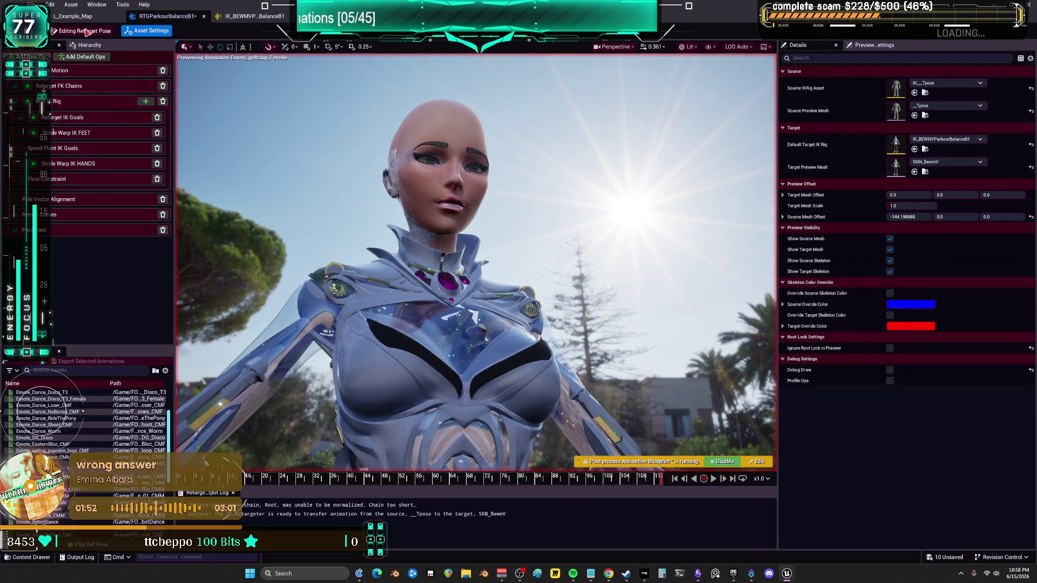
Select the left pinky and ring finger bones in the target hierarchy
left_click(86, 45)
scroll(97, 238, "down", 4)
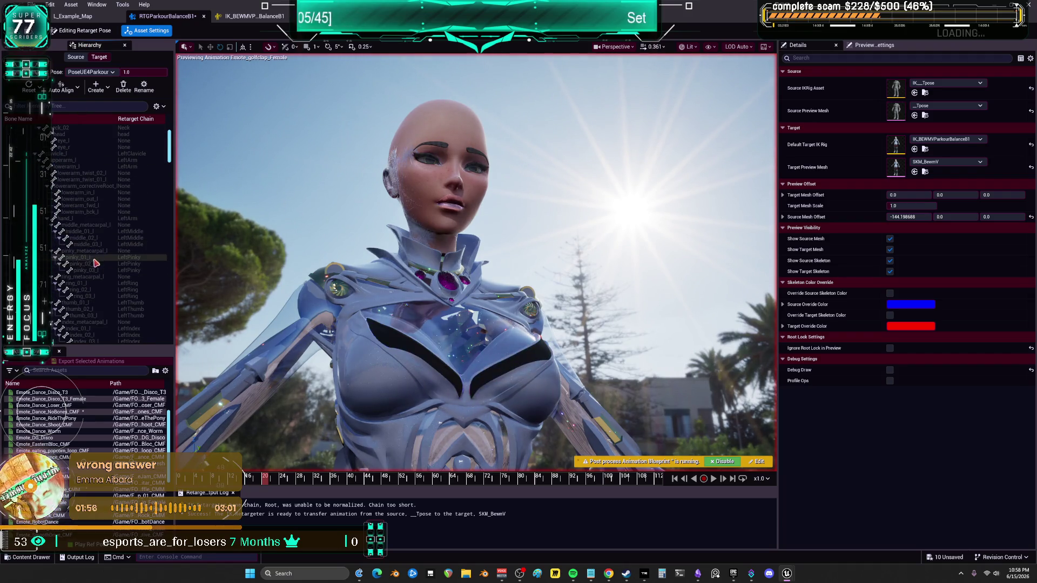
left_click(81, 257)
left_click(94, 270, "shift")
left_click(92, 283, "ctrl")
left_click(84, 290, "ctrl")
left_click(89, 297, "ctrl")
Add the left middle and index finger bones to the selection
left_click(78, 231, "ctrl")
left_click(81, 238, "ctrl")
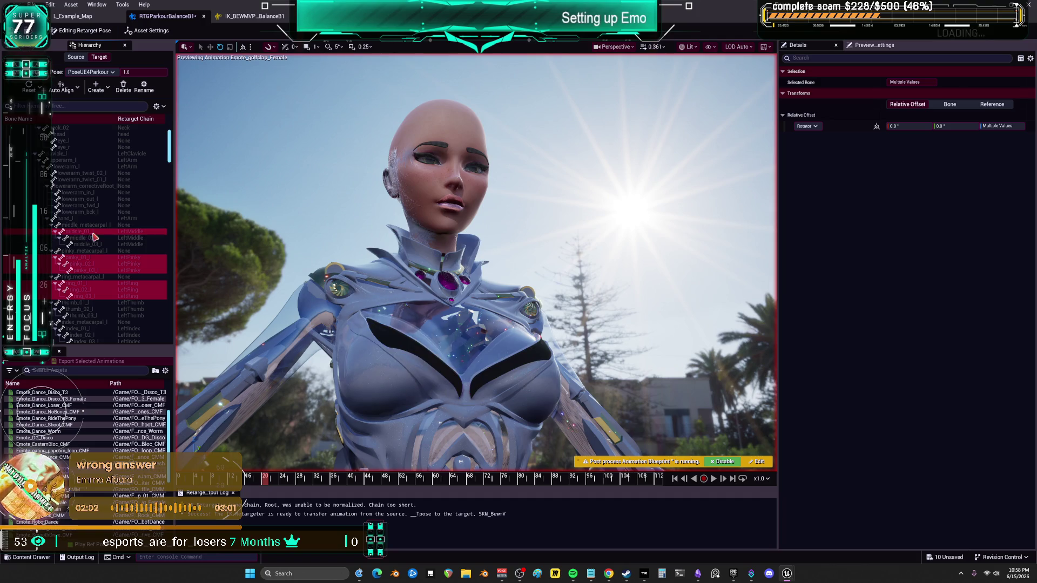
left_click(86, 244, "ctrl")
scroll(119, 279, "down", 1)
scroll(120, 279, "down", 3)
left_click(120, 277, "ctrl")
left_click(120, 283, "ctrl")
left_click(120, 290, "ctrl")
Set the selected left finger bones' third rotation offset to -8 degrees
mouse_move(540, 269)
left_mouse_down()
mouse_move(540, 351)
mouse_move(540, 238)
mouse_move(613, 212)
left_mouse_up()
left_click(981, 128)
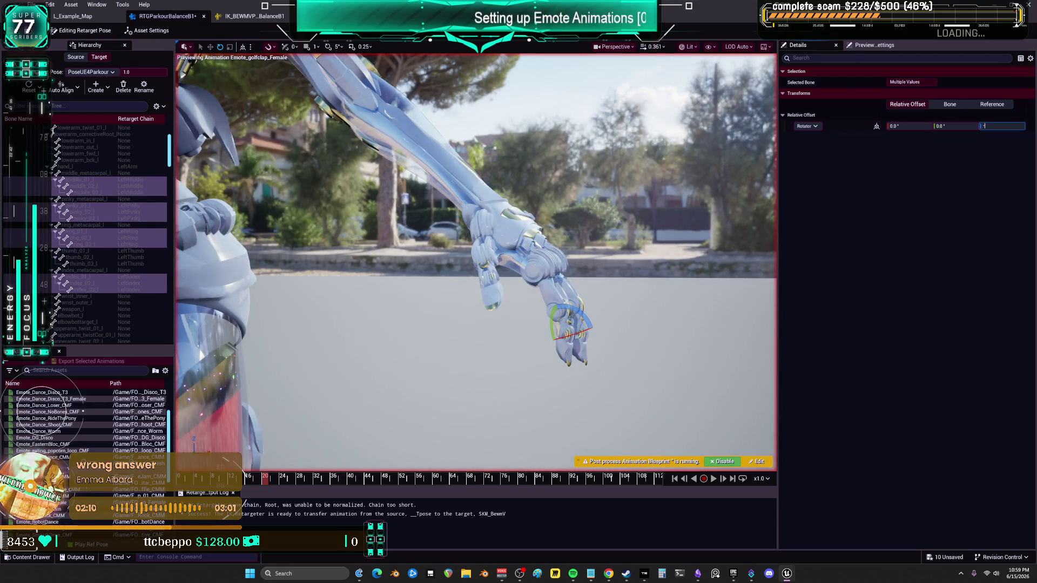
type("8")
key("Return")
left_click_drag(497, 189, 462, 206)
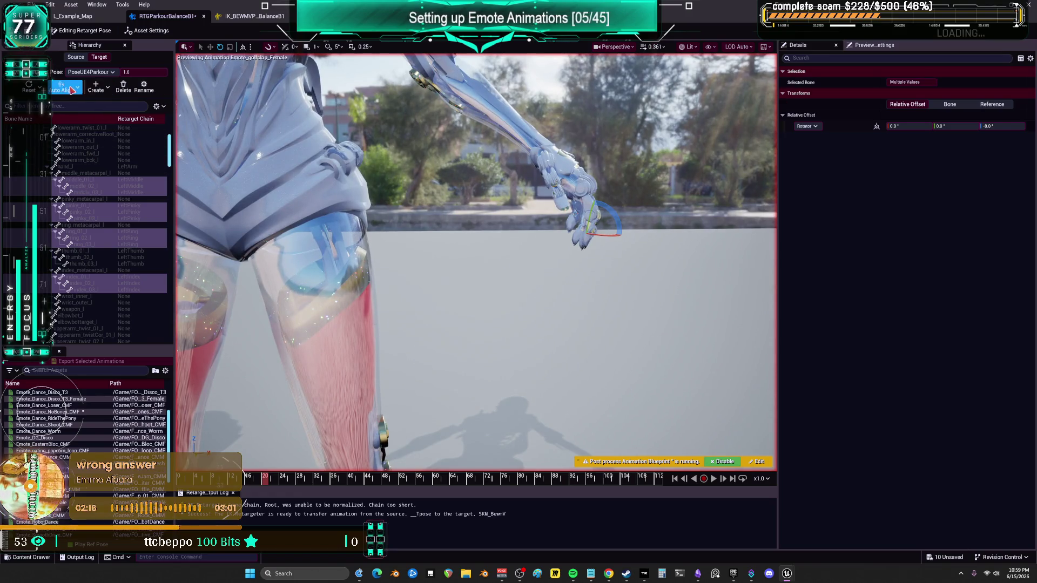
Auto-align the selected left finger bones and set their first rotation offset to 0
left_click(82, 88)
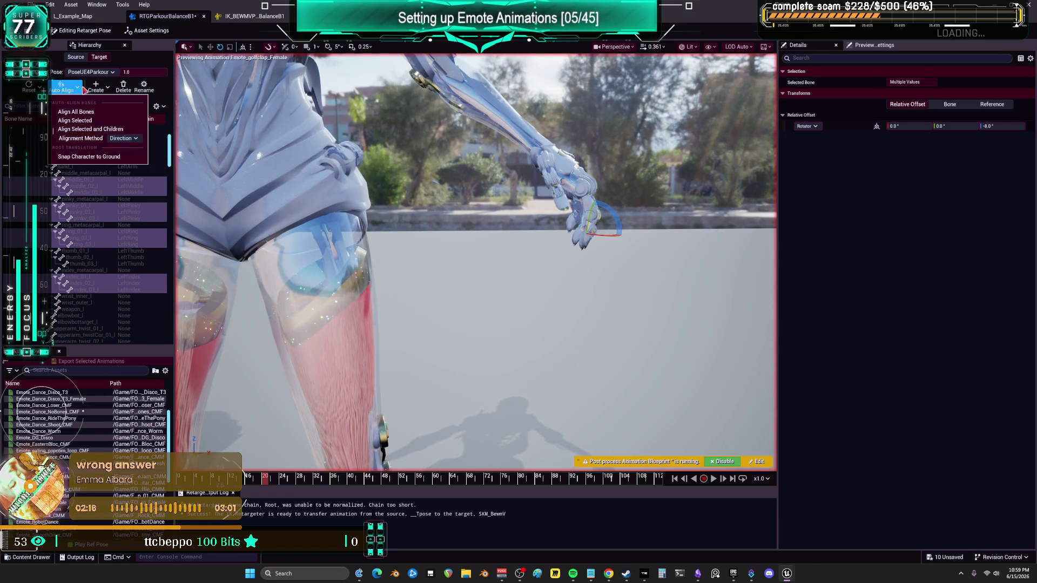
left_click(95, 121)
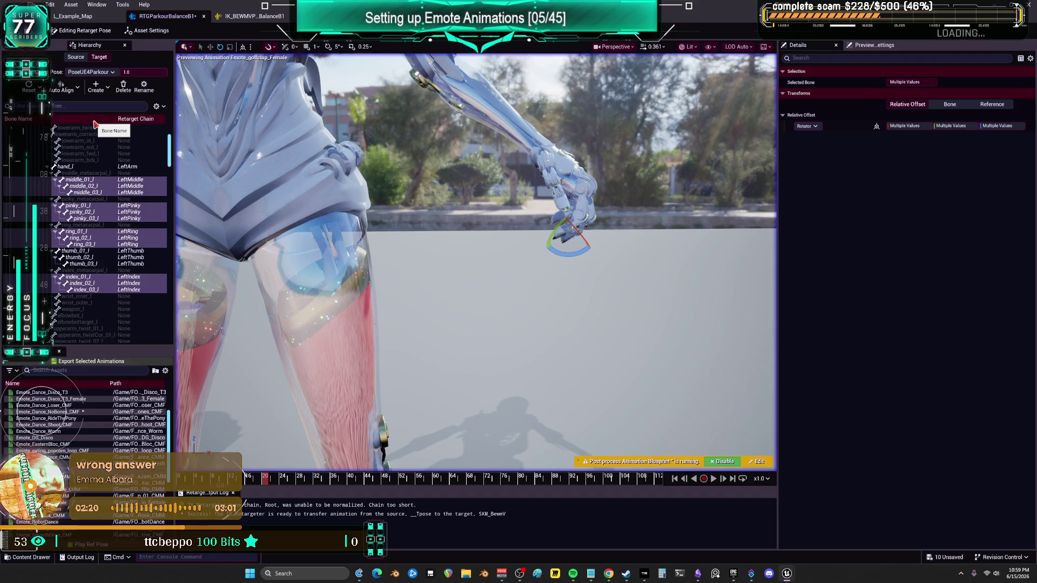
left_click(911, 125)
type("0")
key("Tab")
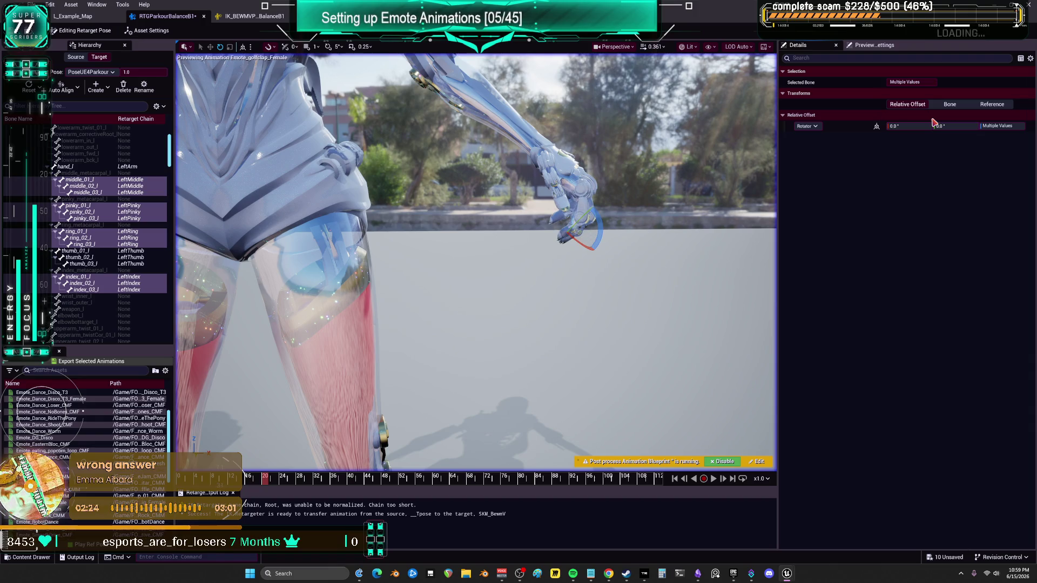
scroll(95, 287, "down", 3)
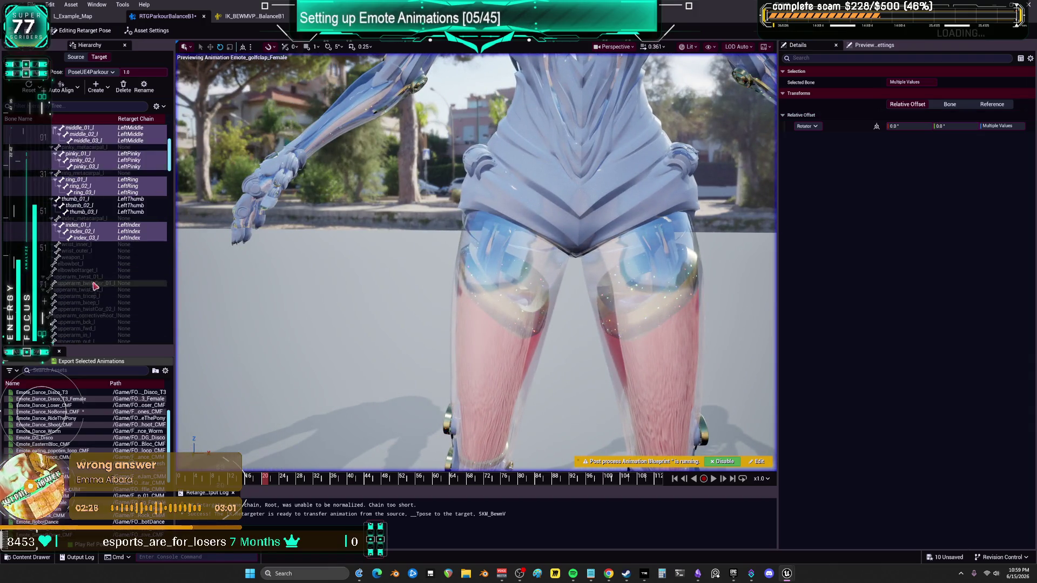
Select the right middle, pinky, ring and index finger bones
scroll(95, 286, "down", 15)
left_click(80, 154, "ctrl")
left_click(83, 160, "ctrl")
left_click(88, 166, "ctrl")
left_click(77, 179, "ctrl")
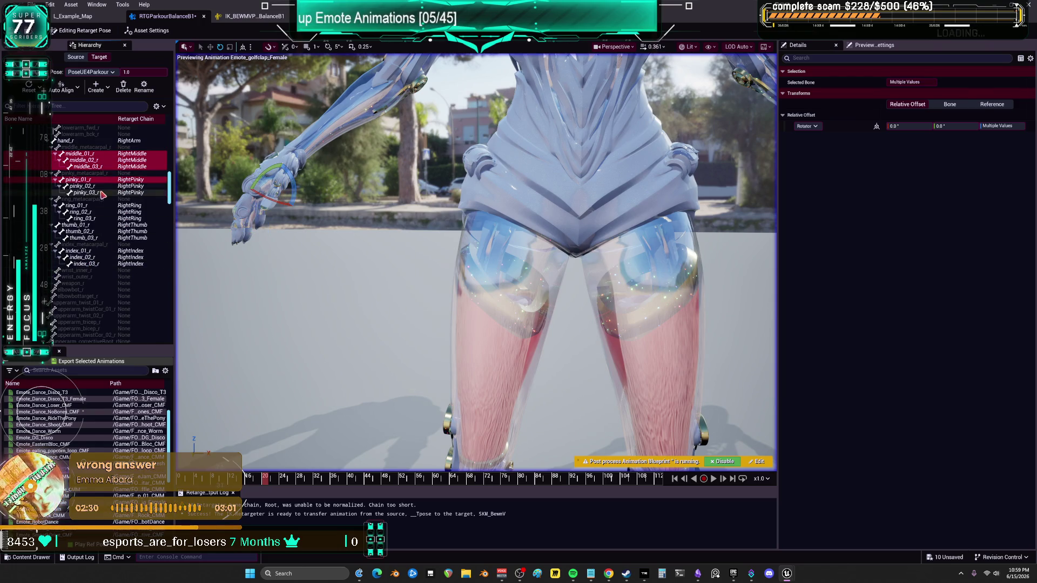
left_click(81, 185, "ctrl")
left_click(85, 193, "ctrl")
left_click(75, 205, "ctrl")
left_click(80, 211, "ctrl")
left_click(84, 218, "ctrl")
left_click(77, 251, "ctrl")
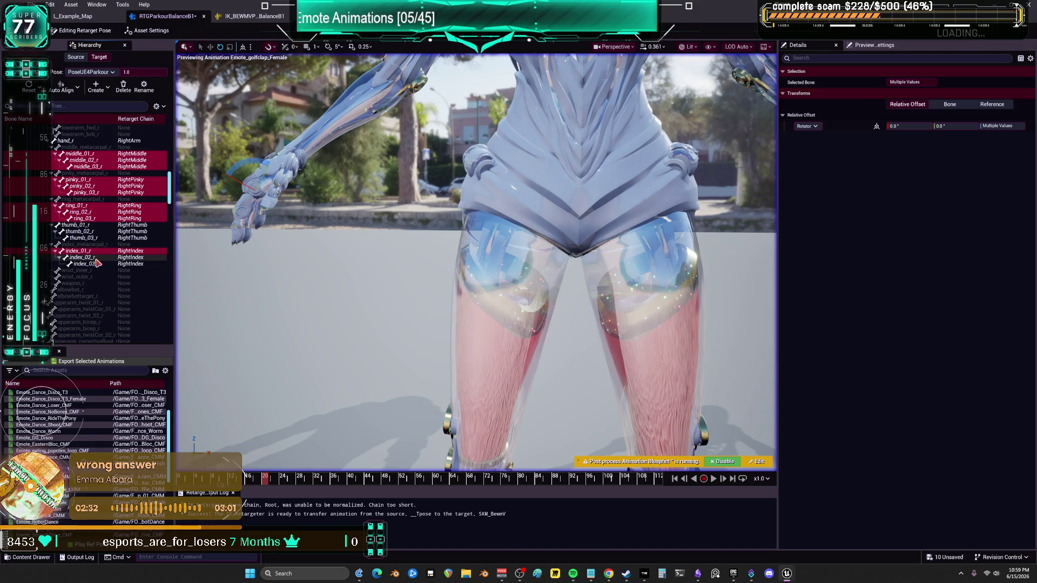
left_click(95, 258, "ctrl")
left_click(92, 264, "ctrl")
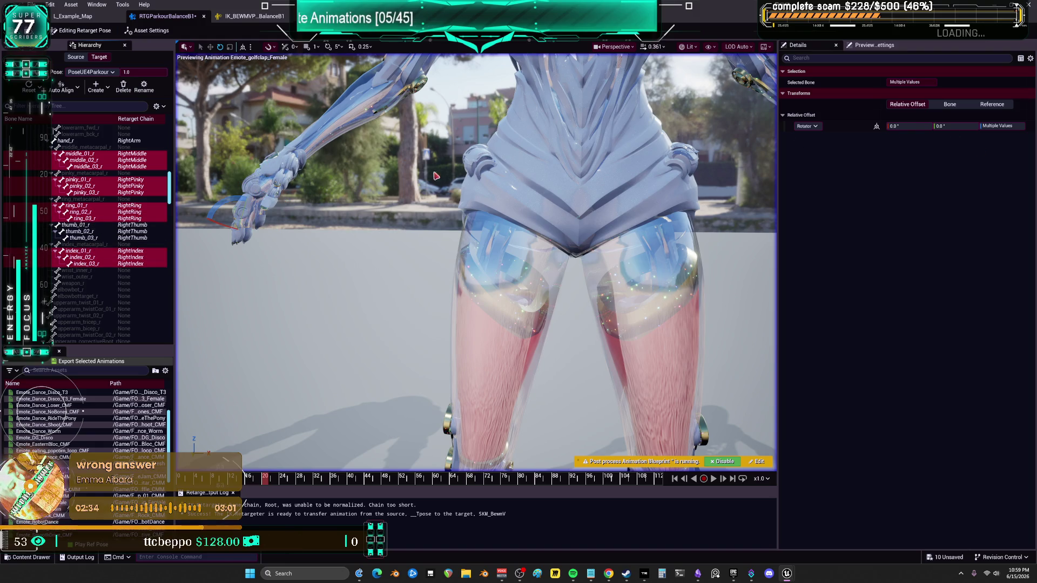
Auto-align the right finger bones, zero their first rotation offset, and start the retarget preview
left_click(75, 87)
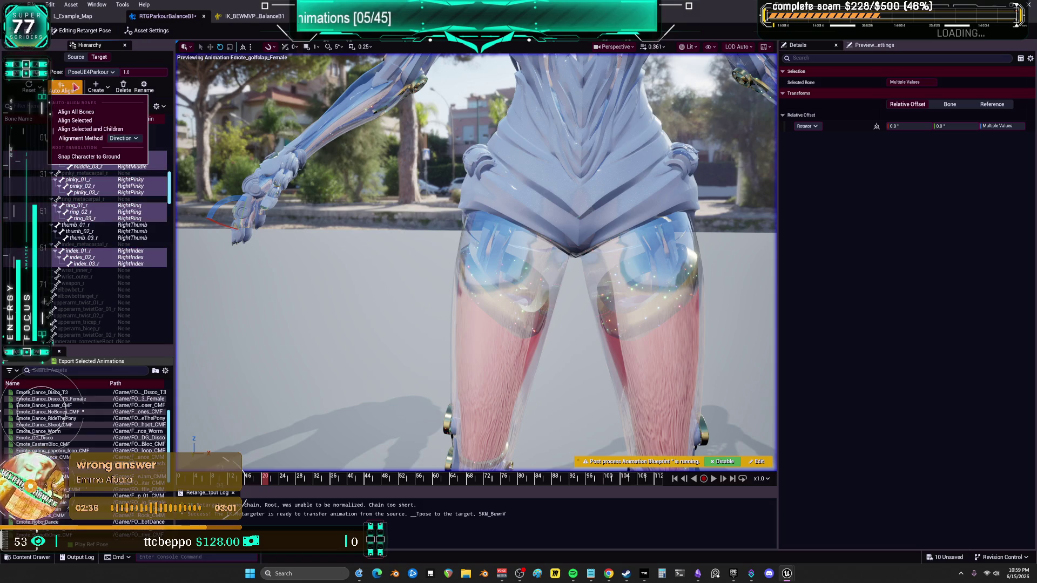
left_click(109, 121)
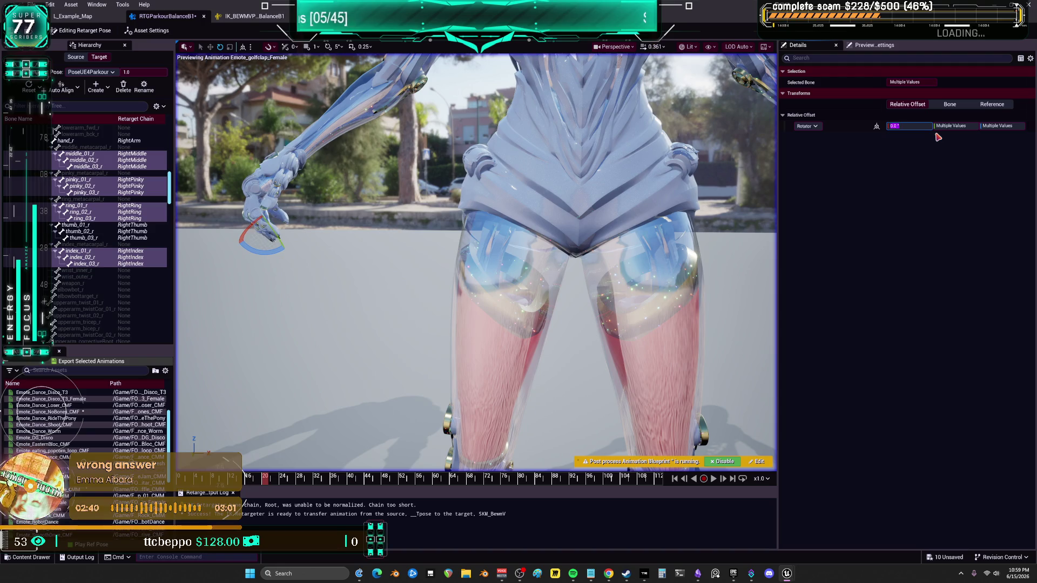
type("0")
key("Return")
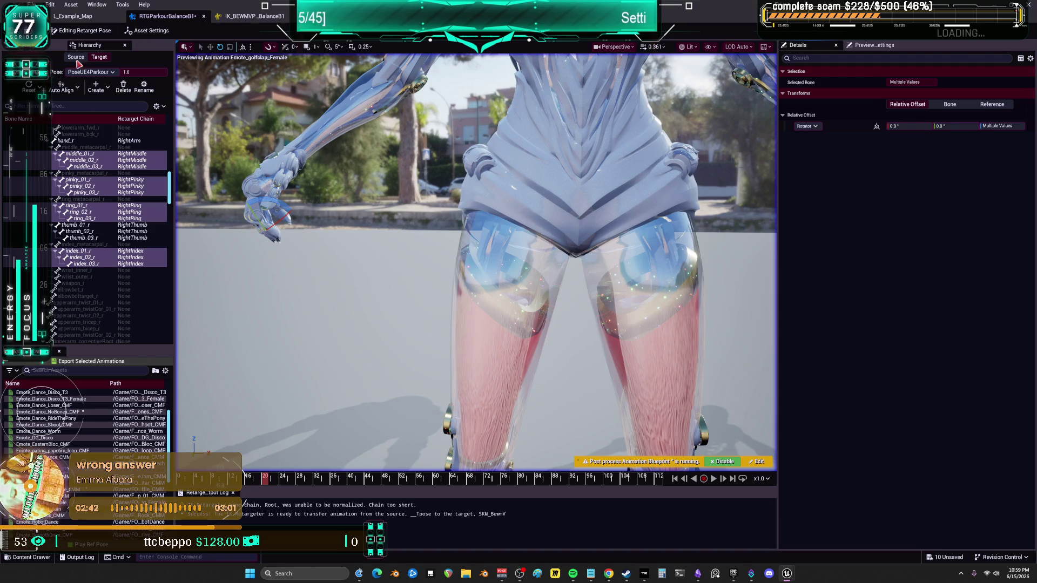
left_click(81, 31)
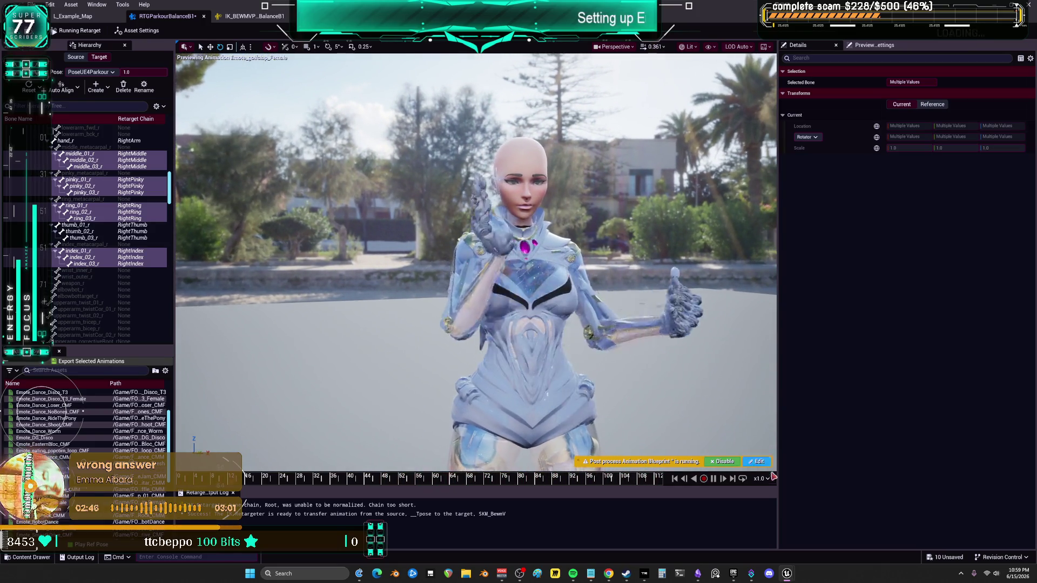
Pause the golf clap preview at frames 35–38, where the hands clasp
key("space")
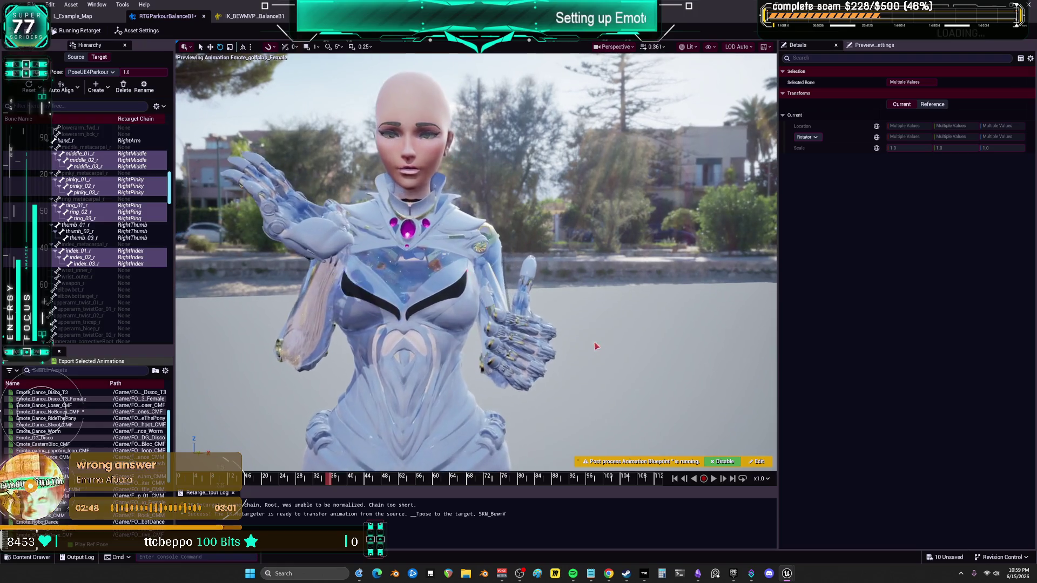
left_click(335, 478)
left_click(342, 478)
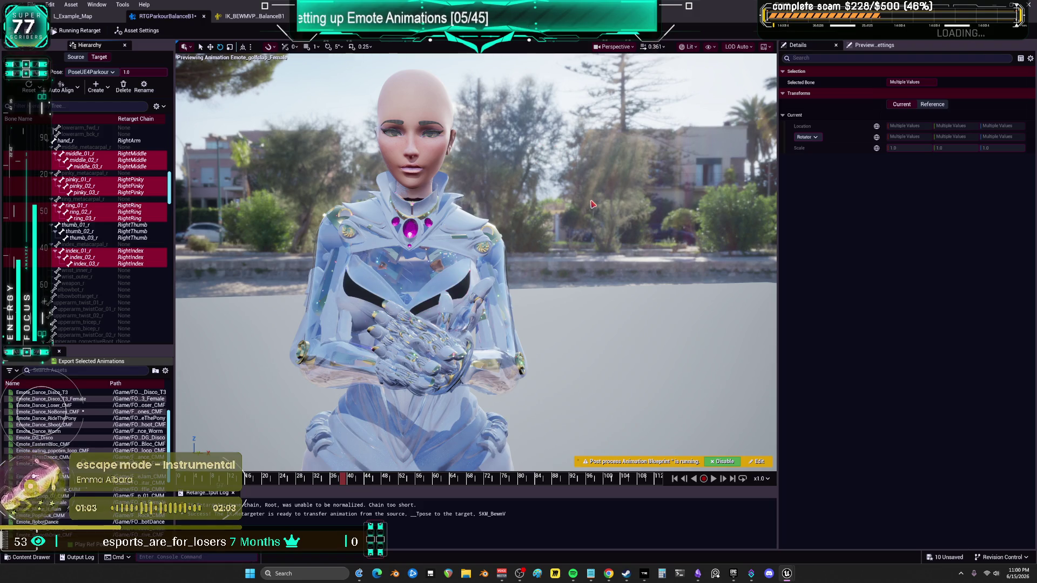
Orbit in close on the clasped hands and show the retarget asset's settings
mouse_move(573, 200)
left_mouse_down()
mouse_move(507, 203)
mouse_move(554, 202)
mouse_move(515, 202)
mouse_move(553, 202)
mouse_move(515, 202)
mouse_move(526, 202)
left_mouse_up()
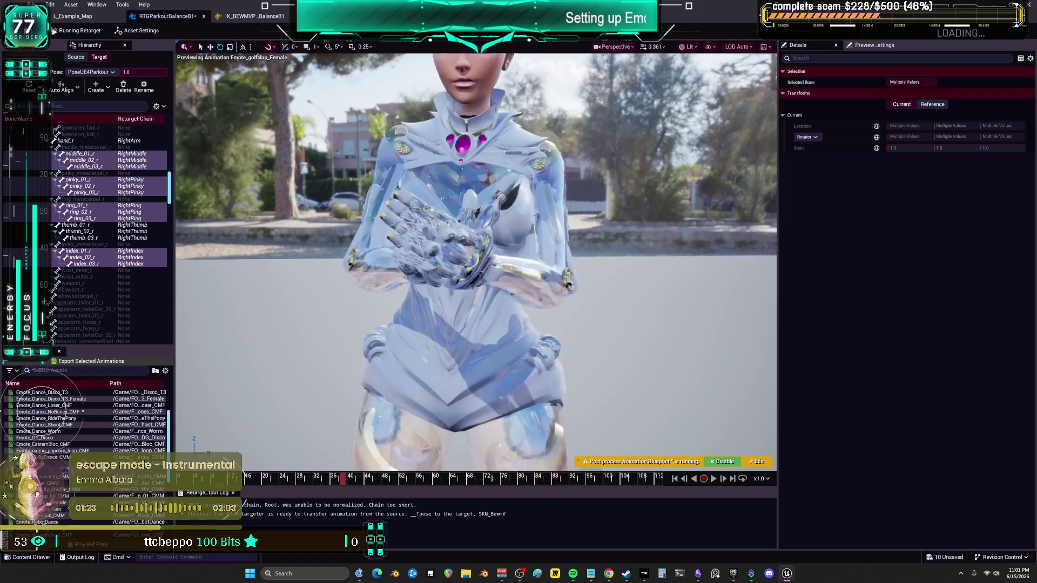
mouse_move(526, 202)
left_mouse_down()
mouse_move(527, 189)
mouse_move(483, 205)
mouse_move(472, 183)
left_mouse_up()
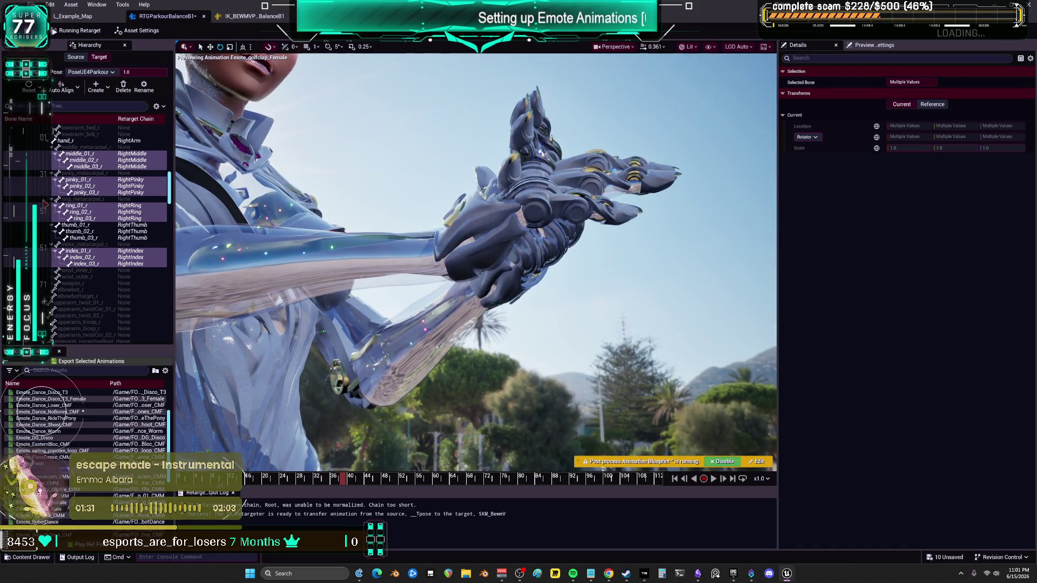
left_click(135, 31)
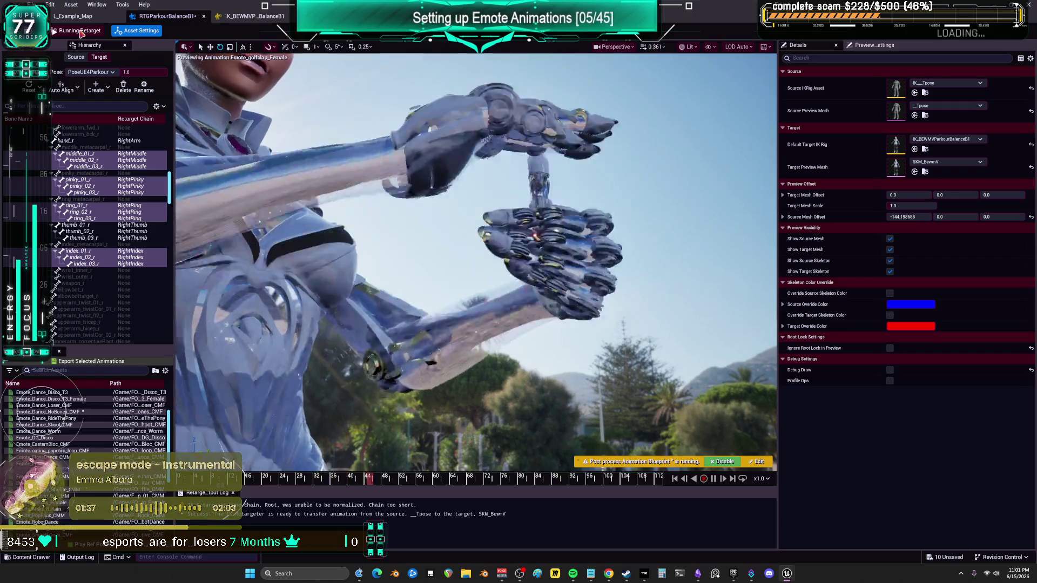
Return to retarget pose editing with the whole character framed in view
left_click(80, 32)
key("f")
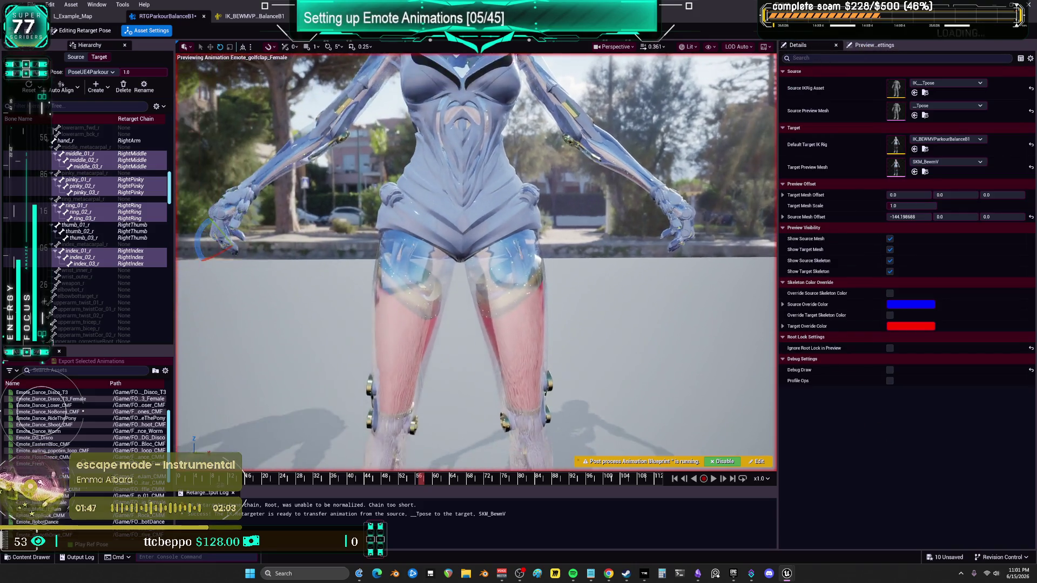
left_click(86, 33)
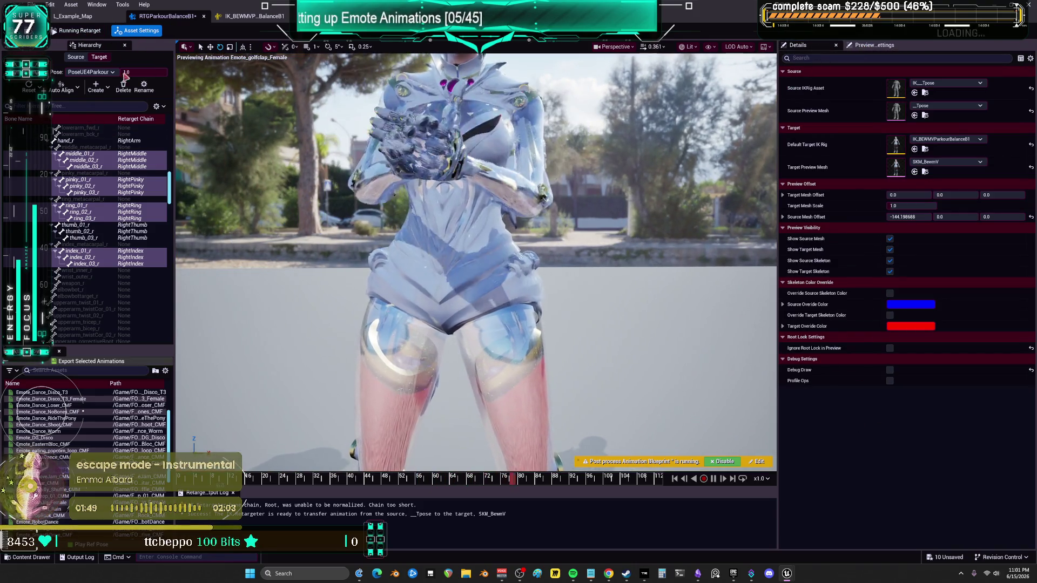
left_click(82, 31)
Select the right middle, pinky, ring, thumb and index finger bones
left_click(82, 155)
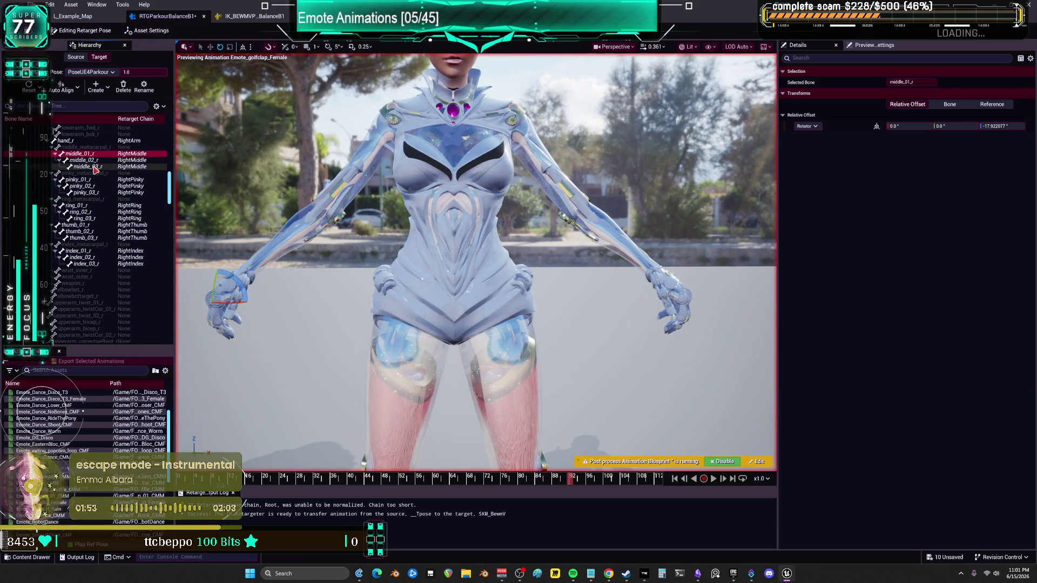
left_click(95, 168)
key("Up")
left_click(78, 154, "ctrl")
left_click(77, 179, "ctrl")
left_click(82, 186, "ctrl")
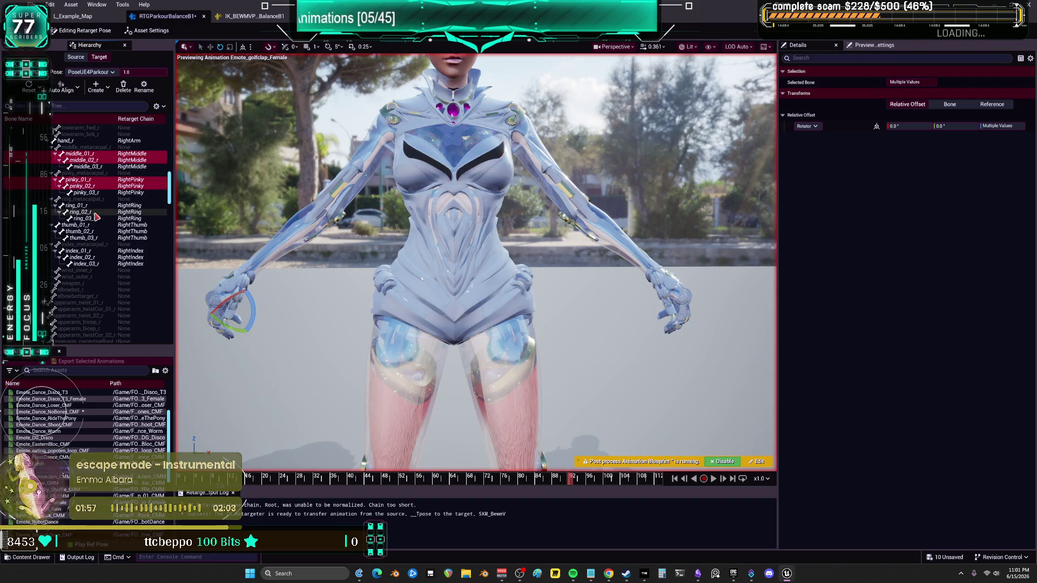
left_click(80, 206, "ctrl")
left_click(82, 212, "ctrl")
left_click(79, 225, "ctrl")
left_click(81, 232, "ctrl")
left_click(89, 252, "ctrl")
left_click(90, 257, "ctrl")
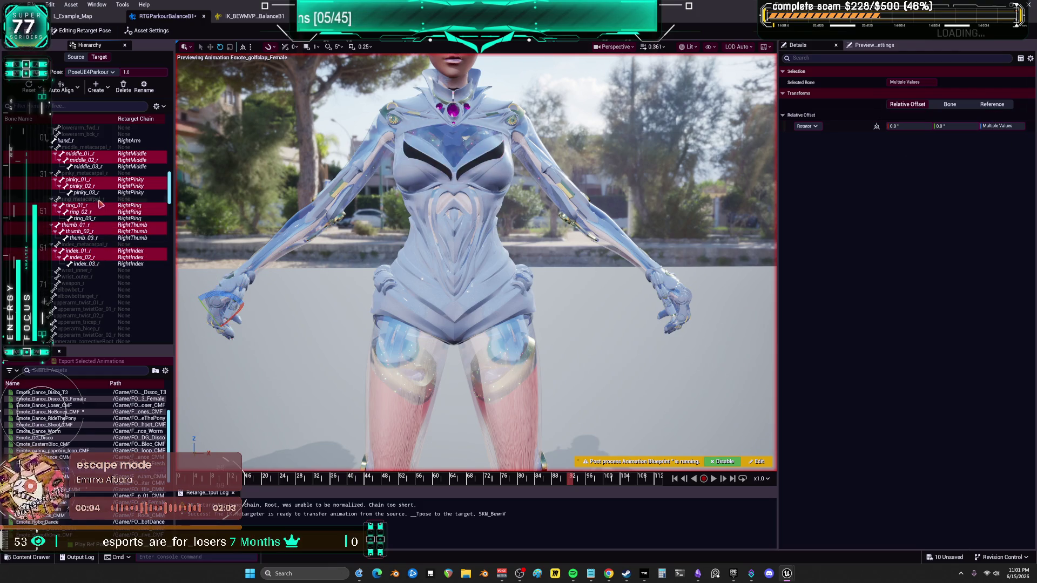
scroll(123, 258, "down", 15)
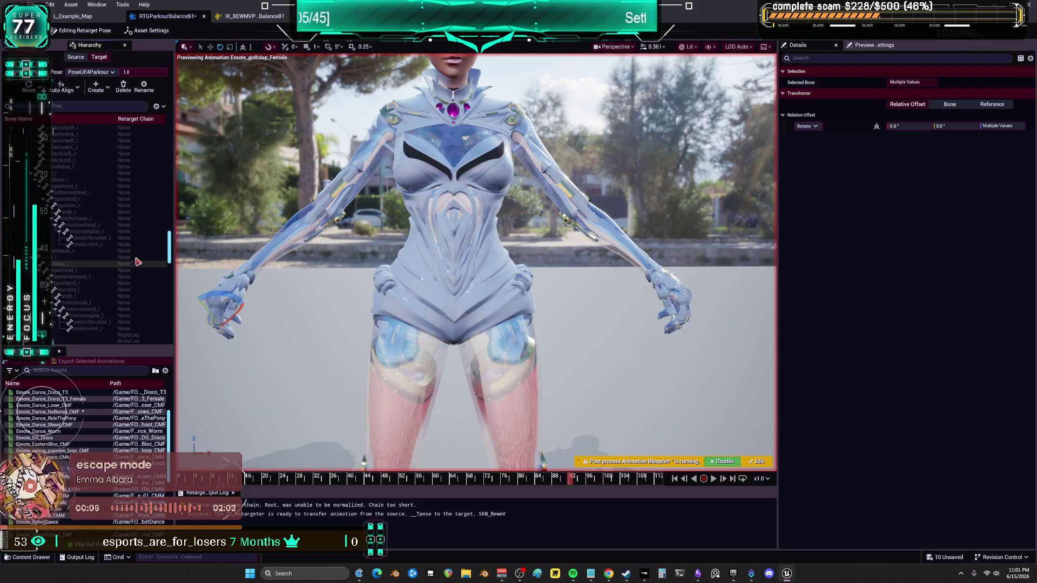
Select the left middle, pinky and index finger bones in the hierarchy
scroll(135, 280, "down", 15)
scroll(94, 278, "up", 5)
scroll(112, 279, "up", 10)
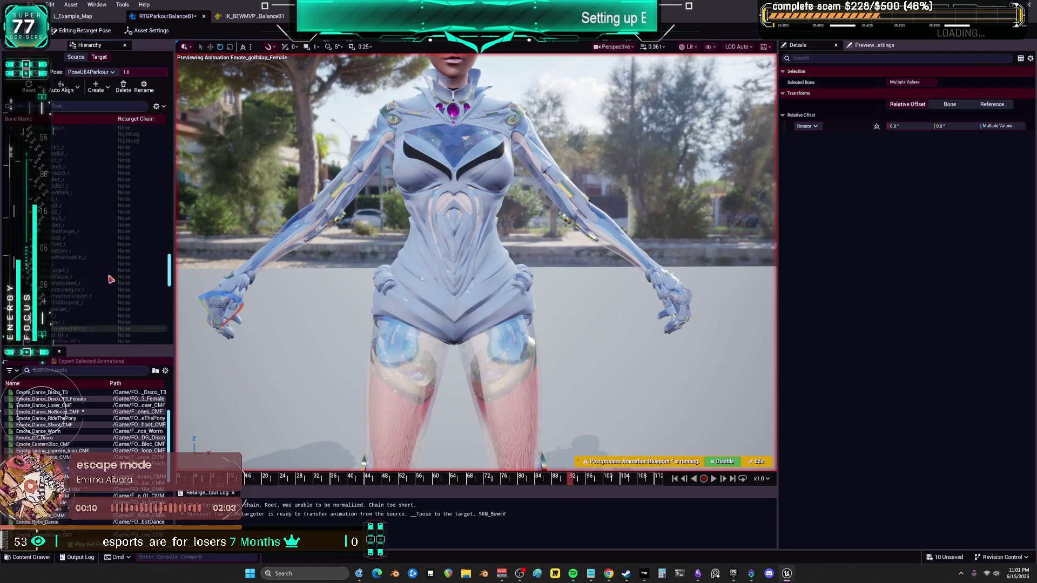
scroll(116, 270, "up", 3)
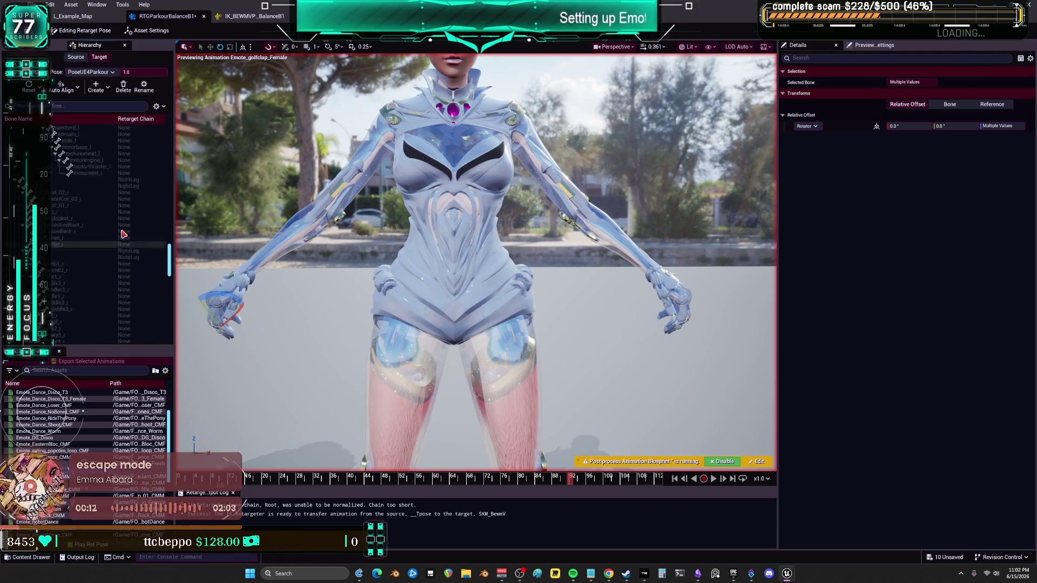
scroll(122, 234, "up", 10)
scroll(123, 233, "down", 5)
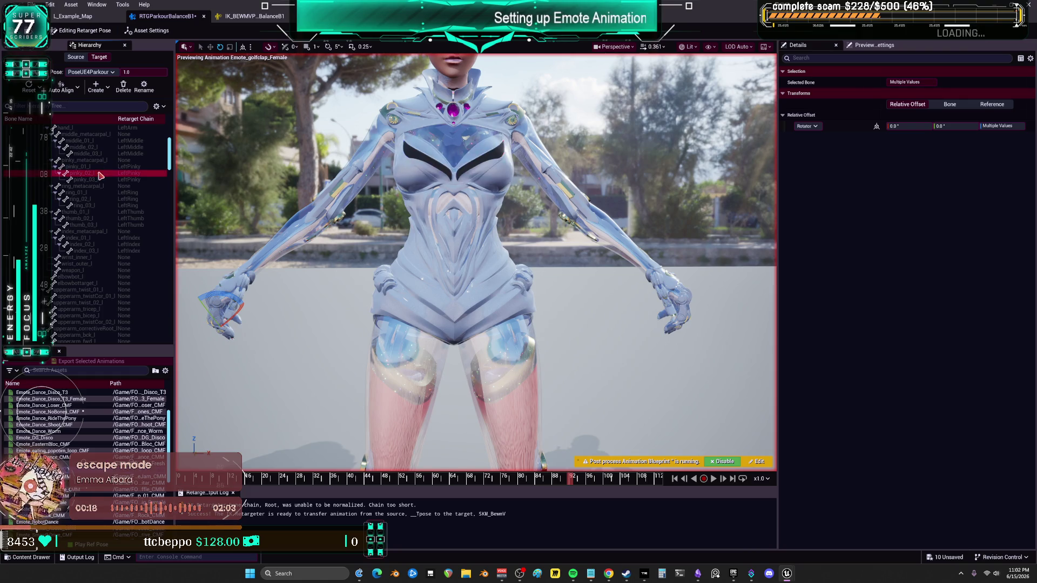
left_click(105, 152, "ctrl")
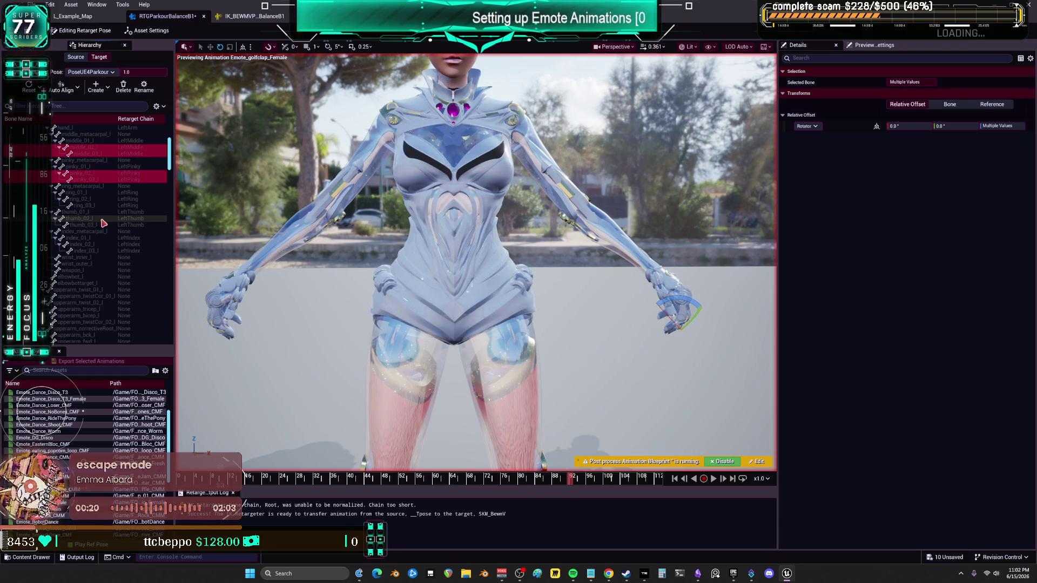
left_click(90, 167, "ctrl")
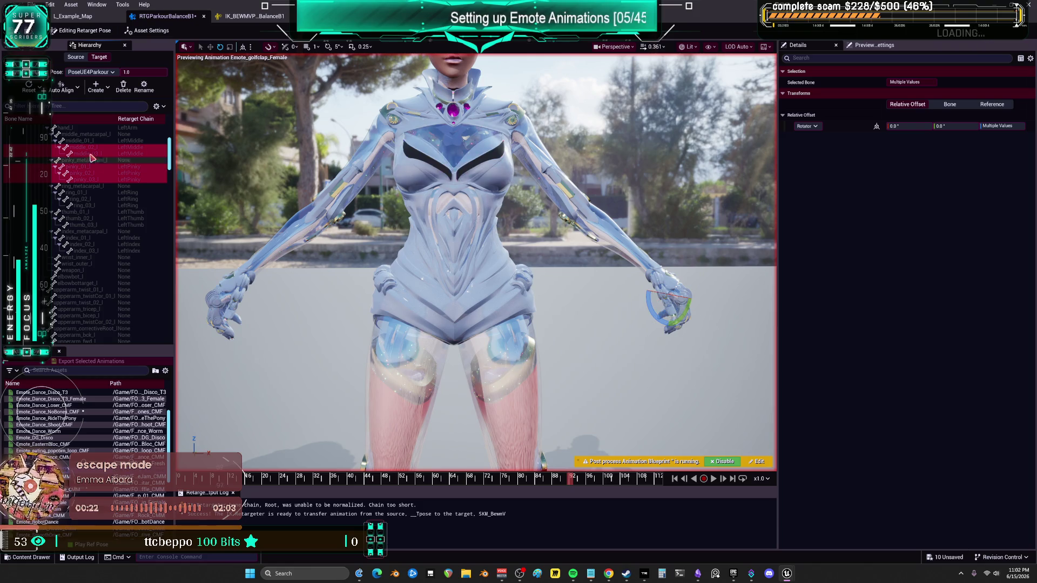
left_click(88, 140, "ctrl")
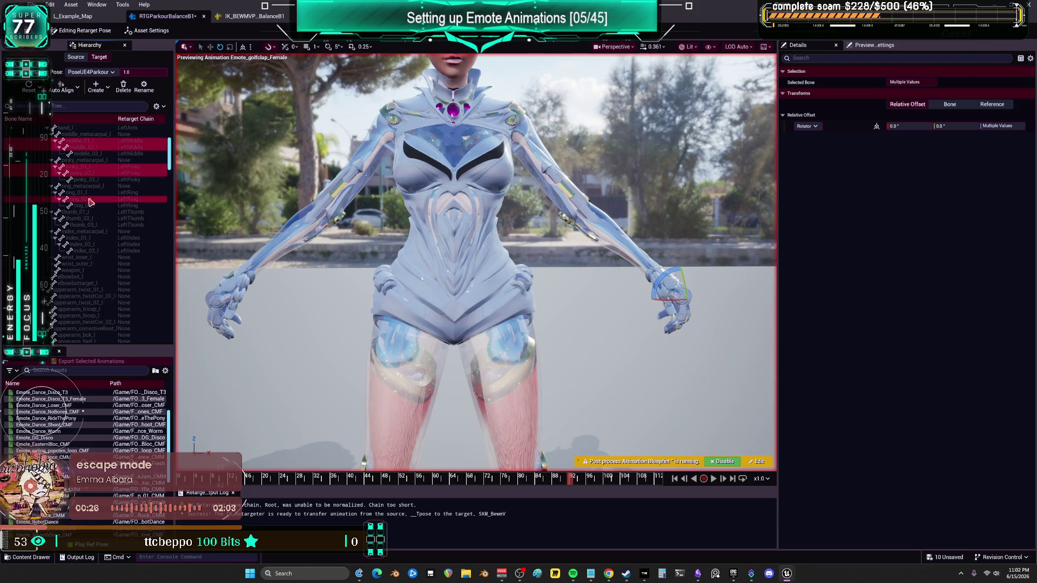
left_click(89, 245, "ctrl")
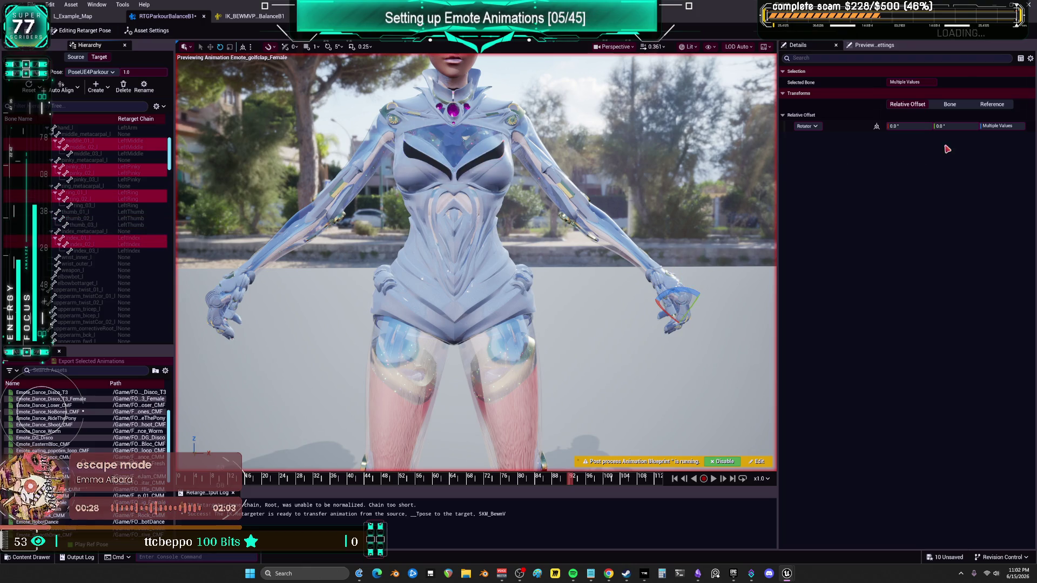
Set the hand bones' Z rotation offset to -12
left_click(1012, 129)
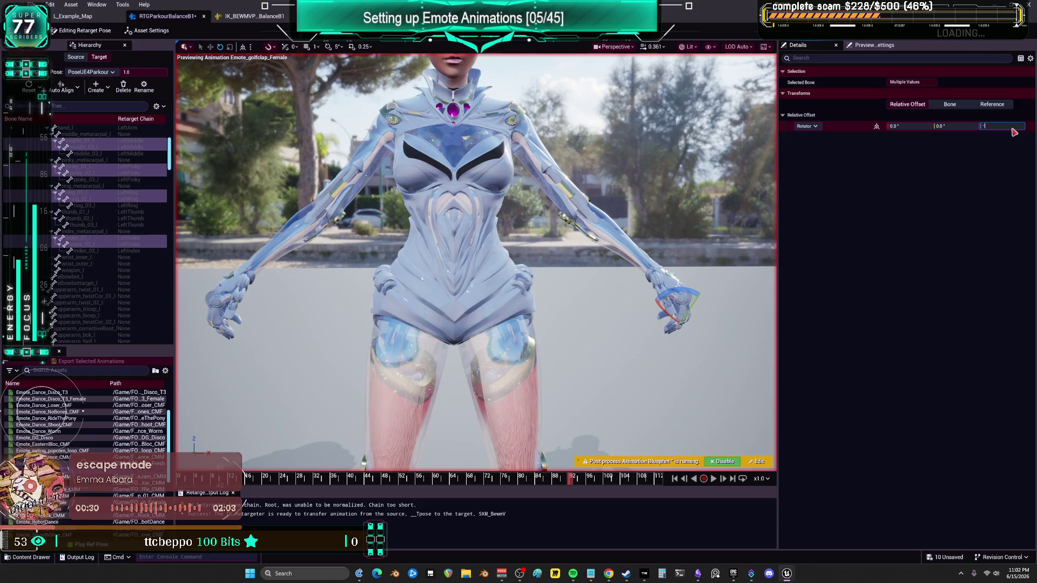
type("1")
key("Return")
left_click(1012, 128)
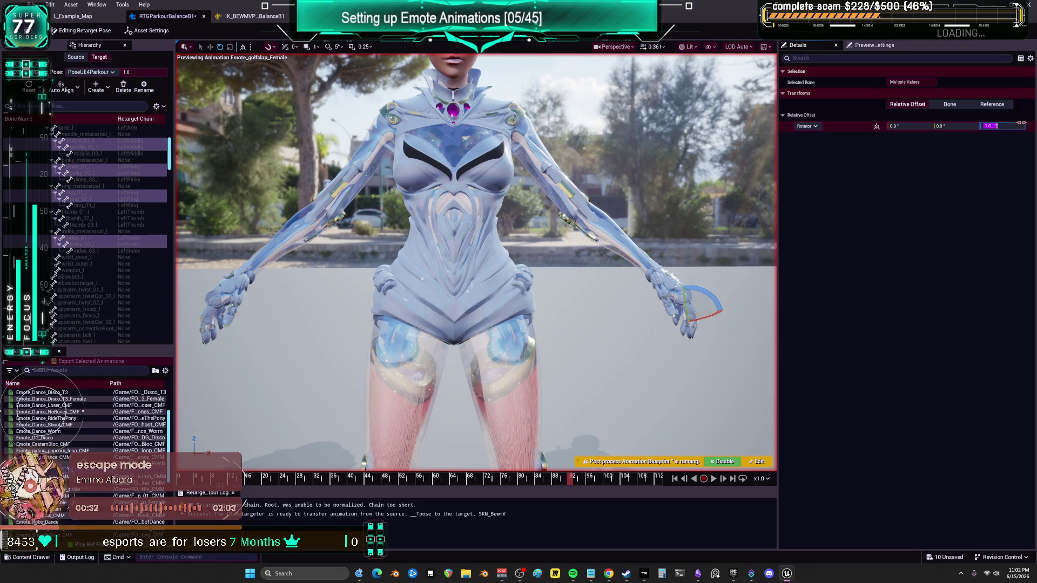
type("-12")
key("Return")
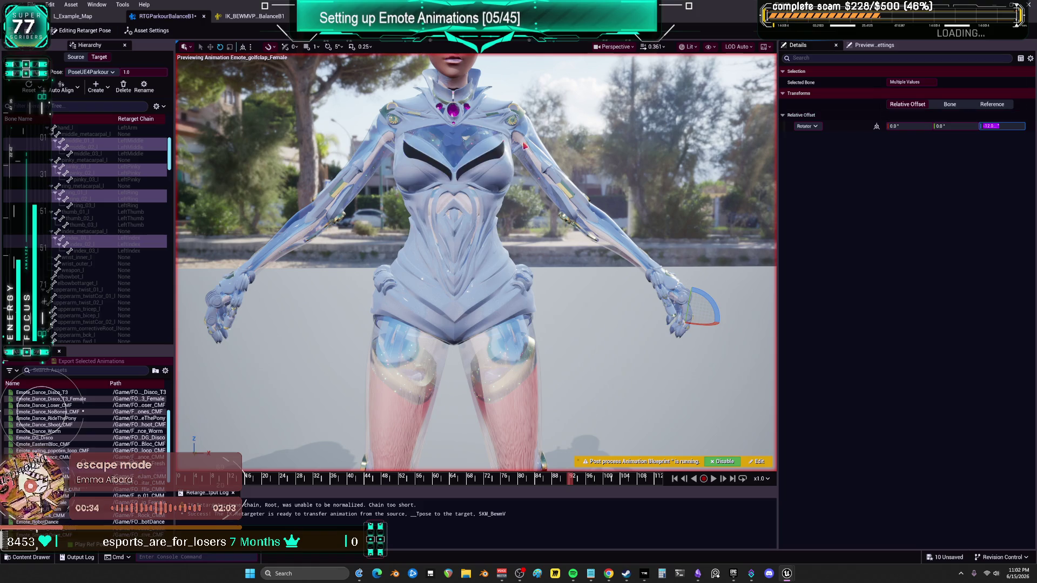
Preview the retargeted emote, pause it, and show the Op Stack's IK rig settings
left_click(82, 31)
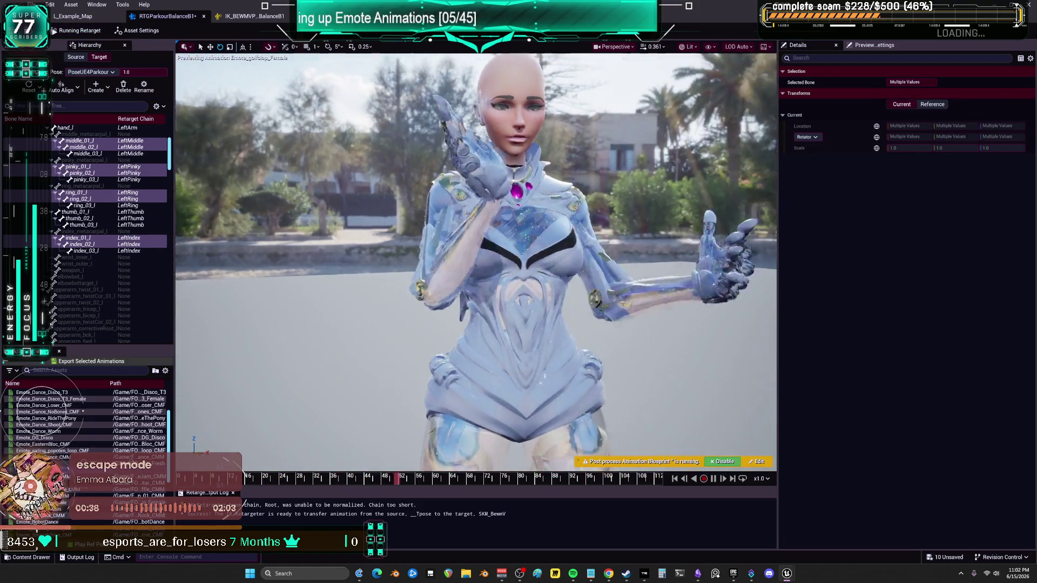
left_click(715, 479)
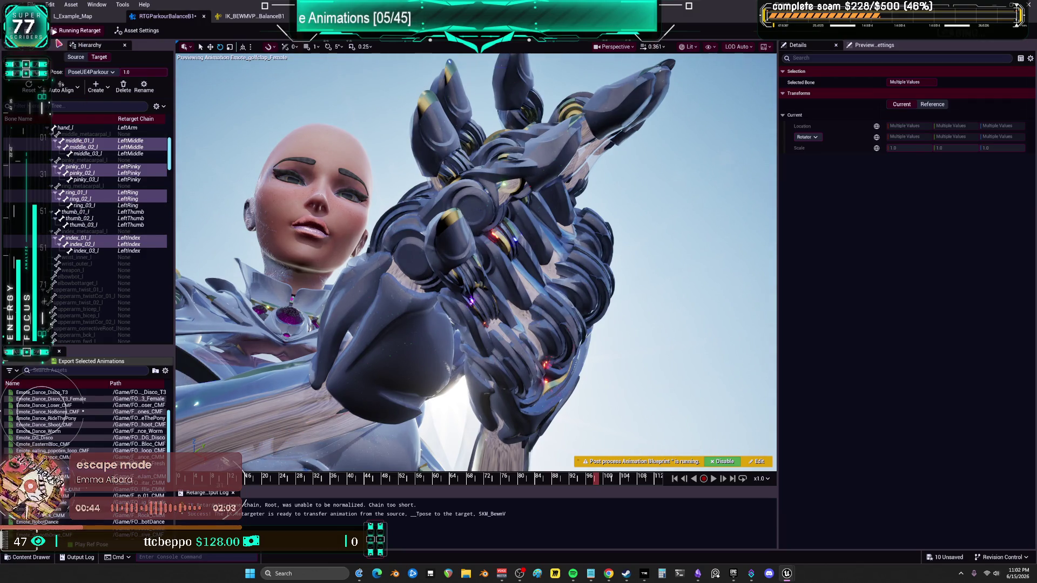
left_click(48, 45)
left_click(75, 102)
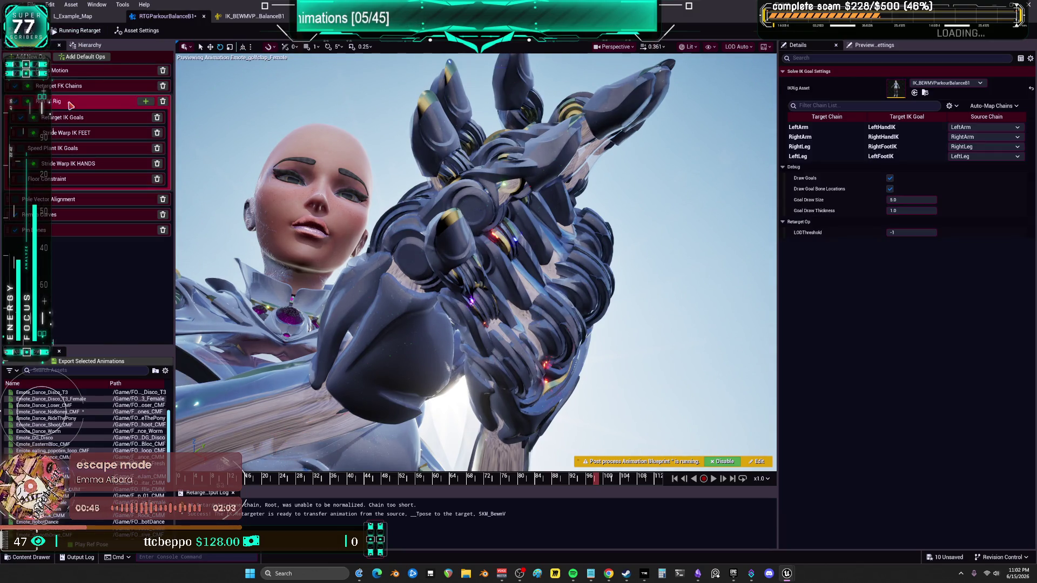
Set LeftArm IK goal local offset to -1.06, 4.25, 0 and rotation offset to 29.75, 40.18, -72.71
left_click(62, 117)
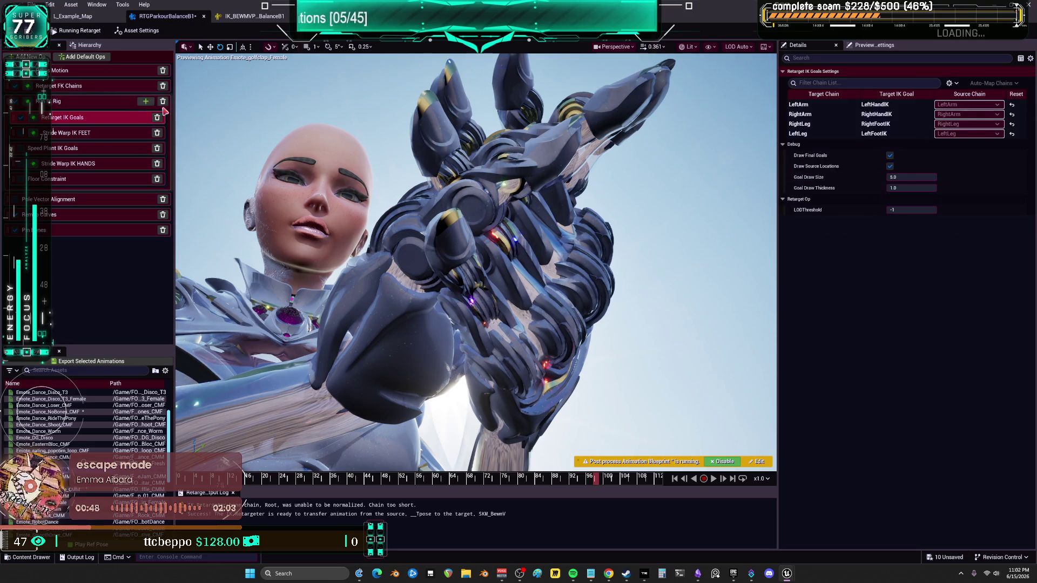
left_click(820, 106)
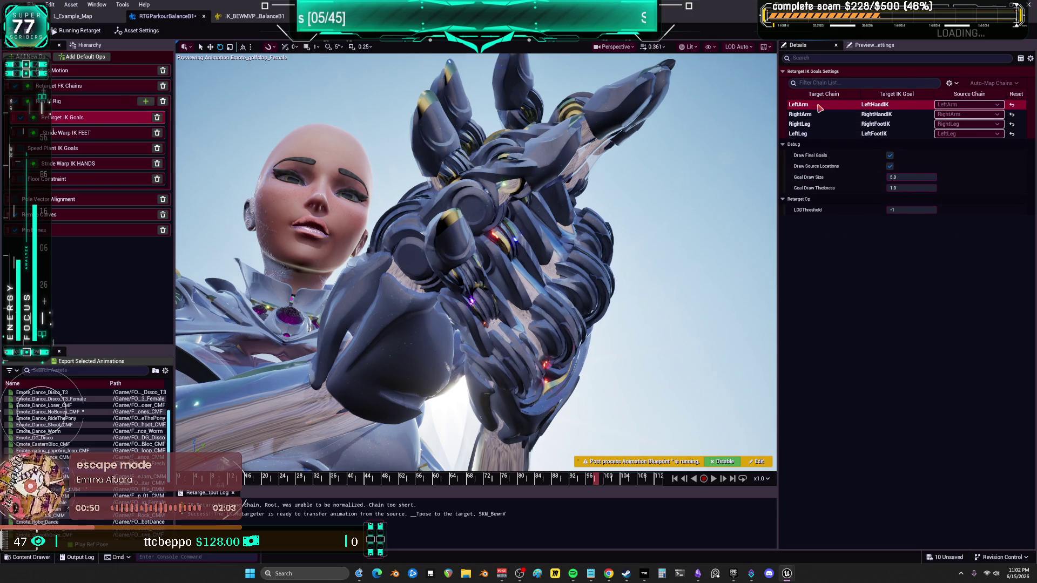
mouse_move(908, 286)
left_mouse_down()
mouse_move(942, 286)
mouse_move(899, 297)
mouse_move(1004, 297)
left_mouse_up()
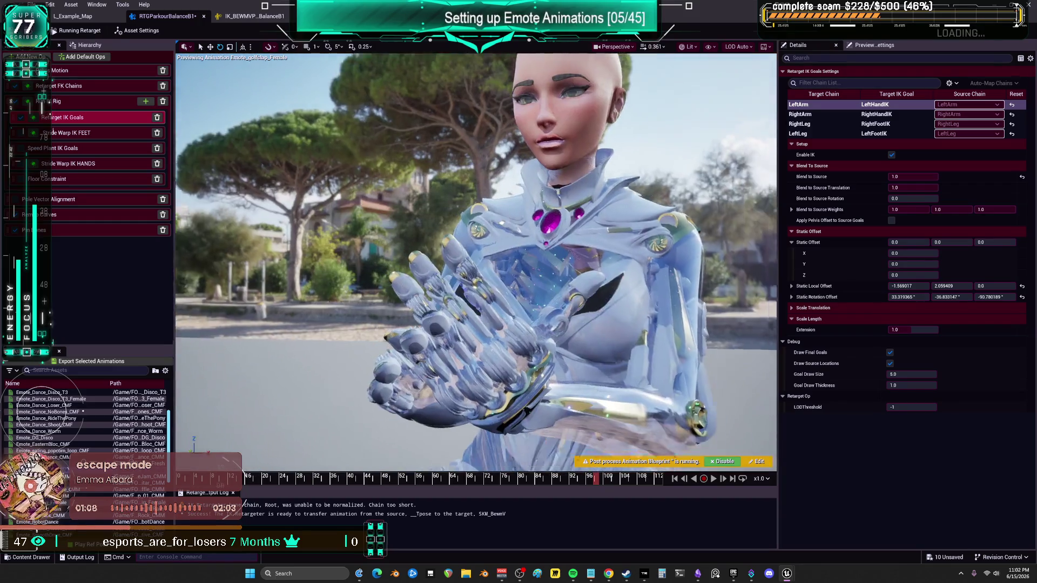
mouse_move(952, 285)
left_mouse_down()
mouse_move(966, 285)
mouse_move(913, 297)
mouse_move(1000, 296)
left_mouse_up()
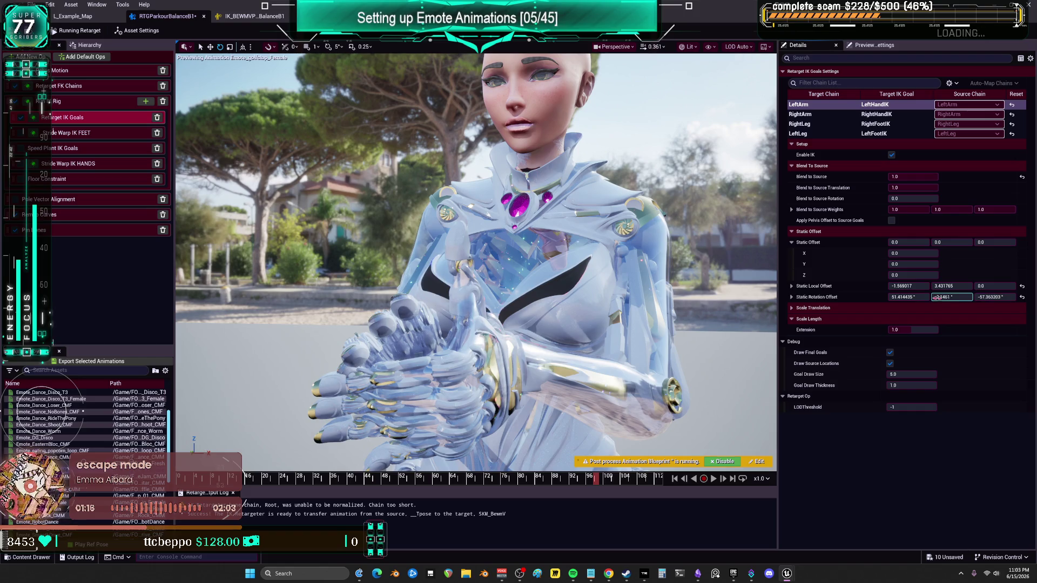
left_click_drag(908, 296, 902, 296)
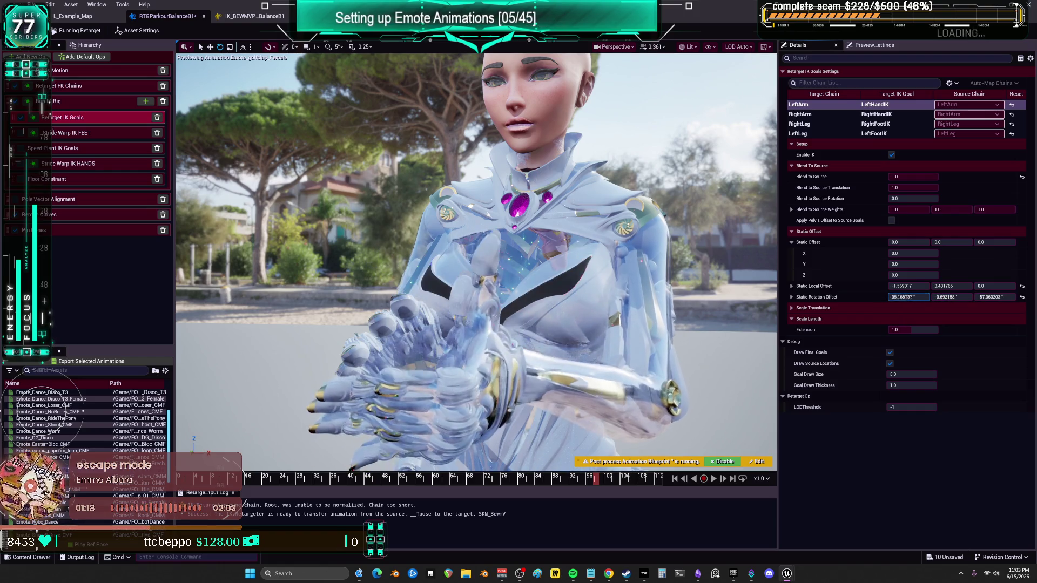
left_click_drag(994, 296, 988, 296)
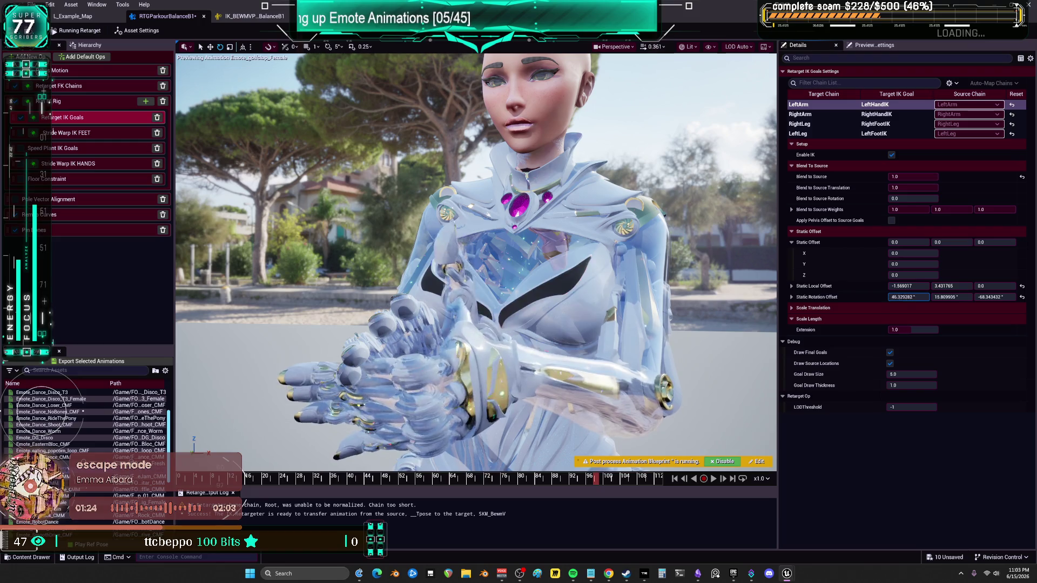
left_click_drag(903, 297, 905, 296)
left_click_drag(994, 296, 991, 296)
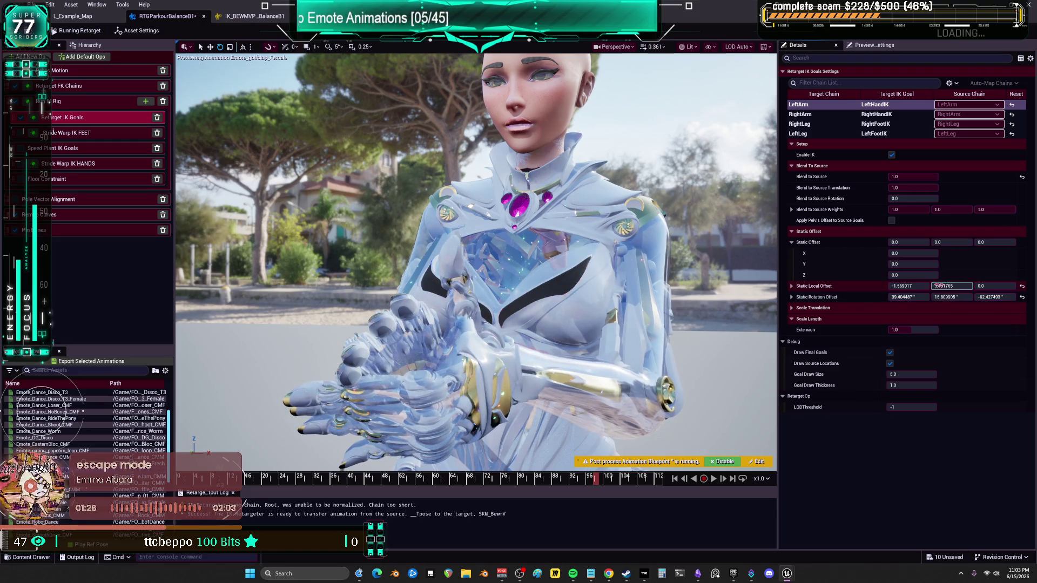
left_click_drag(908, 285, 919, 285)
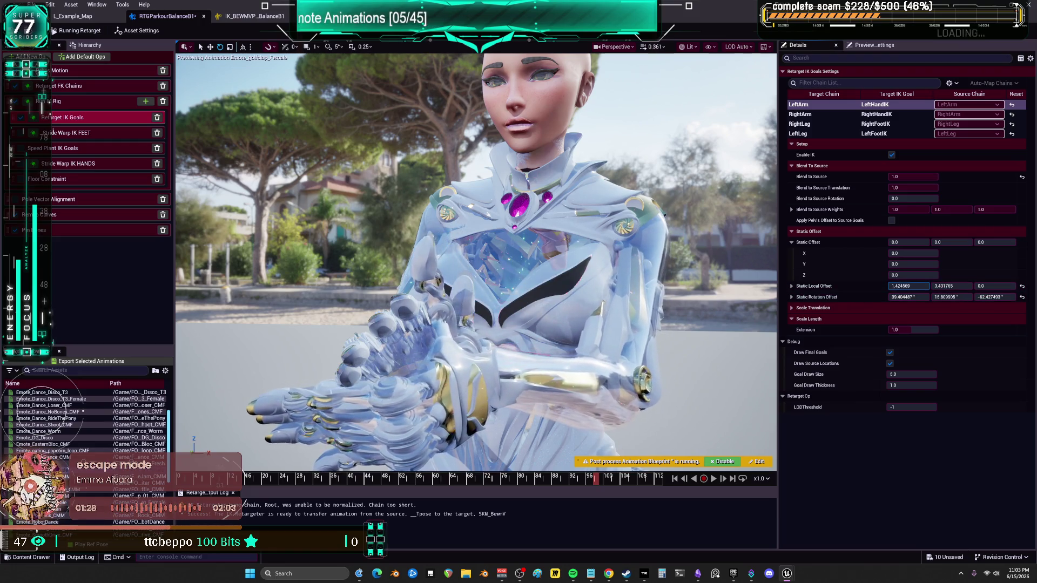
mouse_move(685, 282)
left_mouse_down()
mouse_move(702, 286)
mouse_move(686, 324)
mouse_move(685, 281)
left_mouse_up()
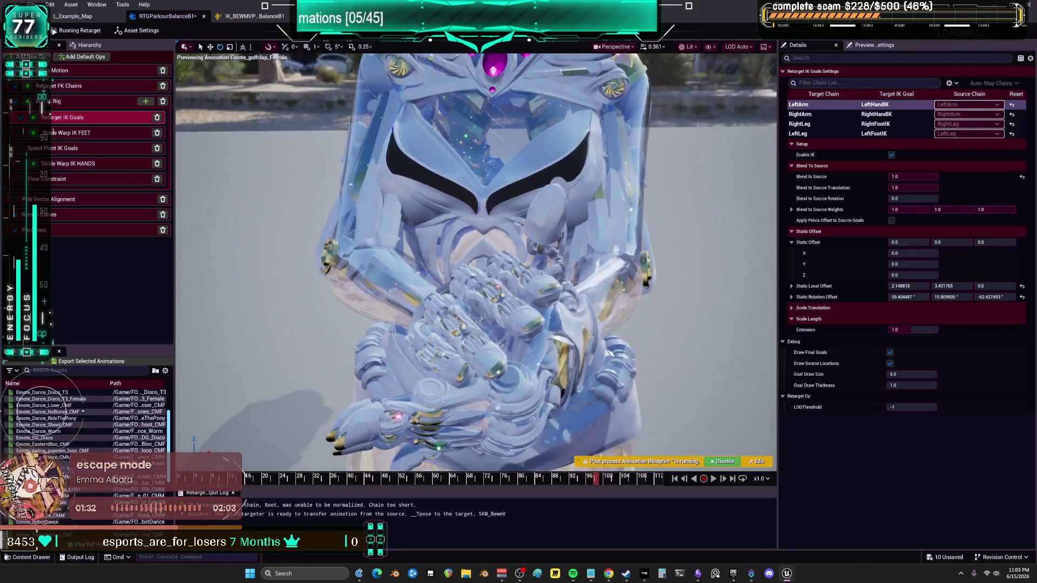
left_click_drag(950, 285, 951, 286)
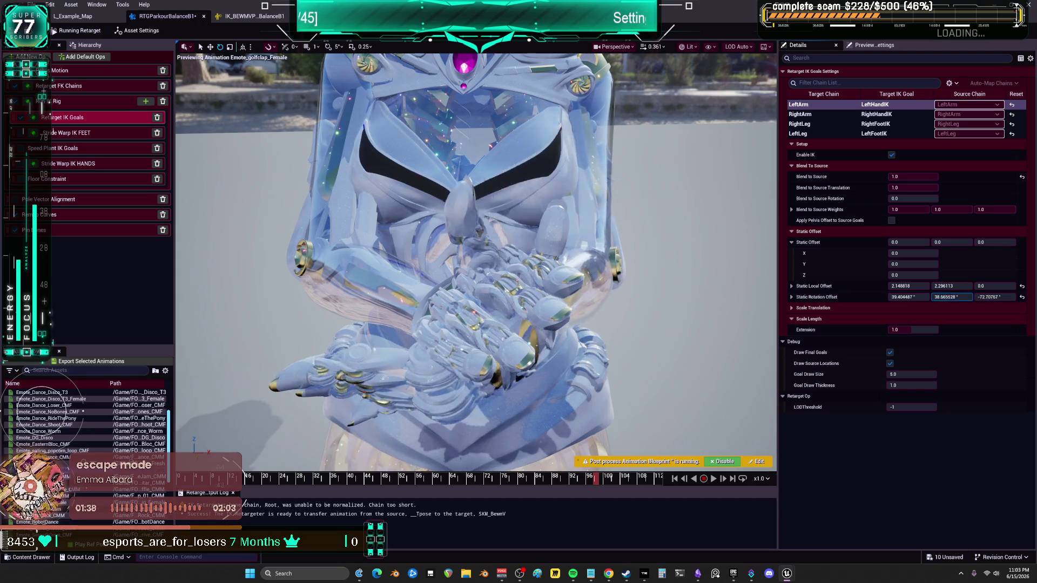
left_click_drag(950, 285, 902, 285)
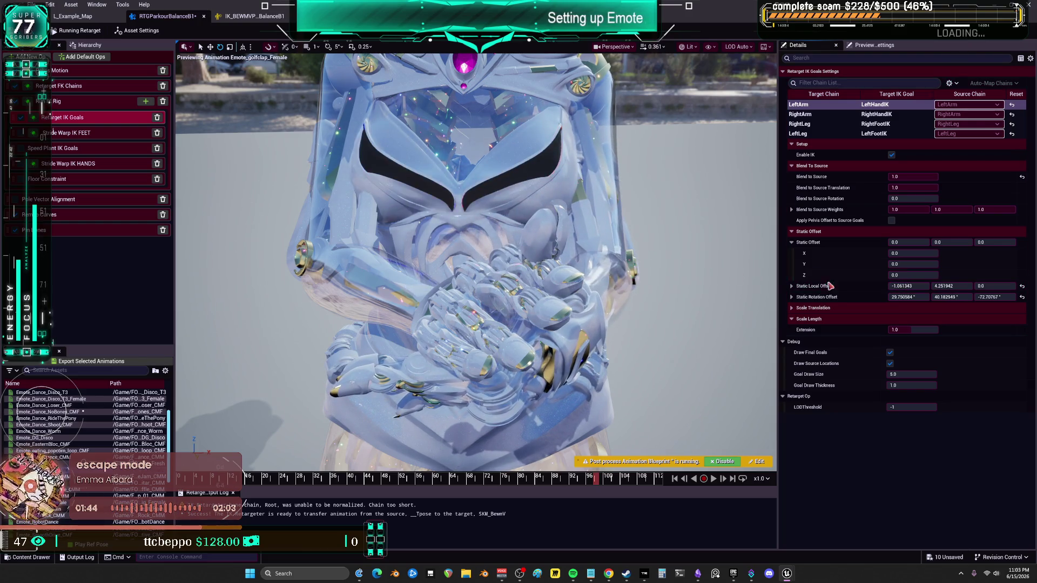
Pause the golf clap emote and step back a few frames
scroll(531, 451, "down", 5)
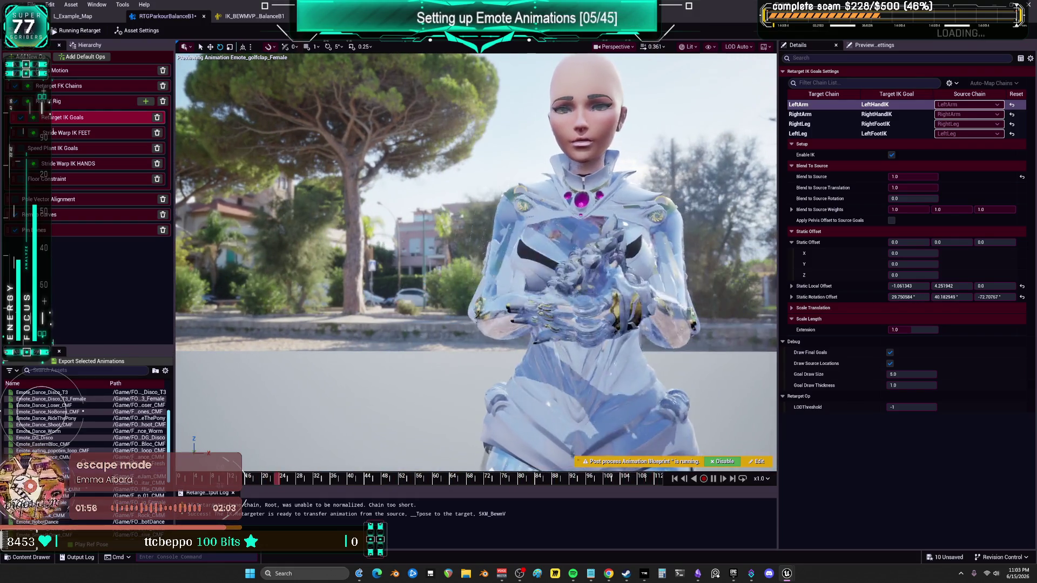
left_click(712, 478)
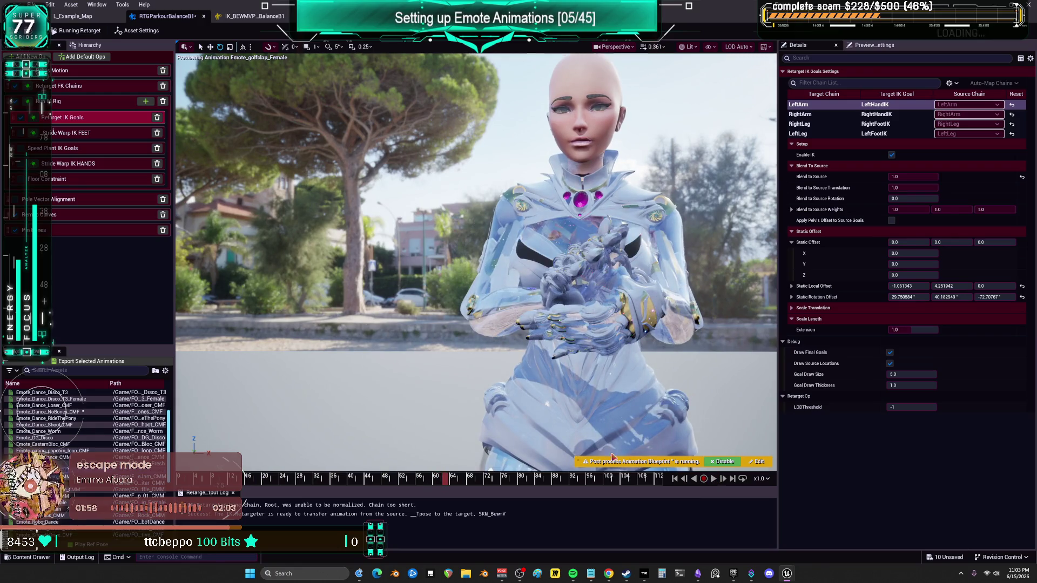
left_click_drag(450, 476, 437, 480)
Refine LeftArm offsets to local 0.52, 2.76, -3.07 and rotation 29.67, 26.74, -56.80
left_click_drag(950, 297, 969, 297)
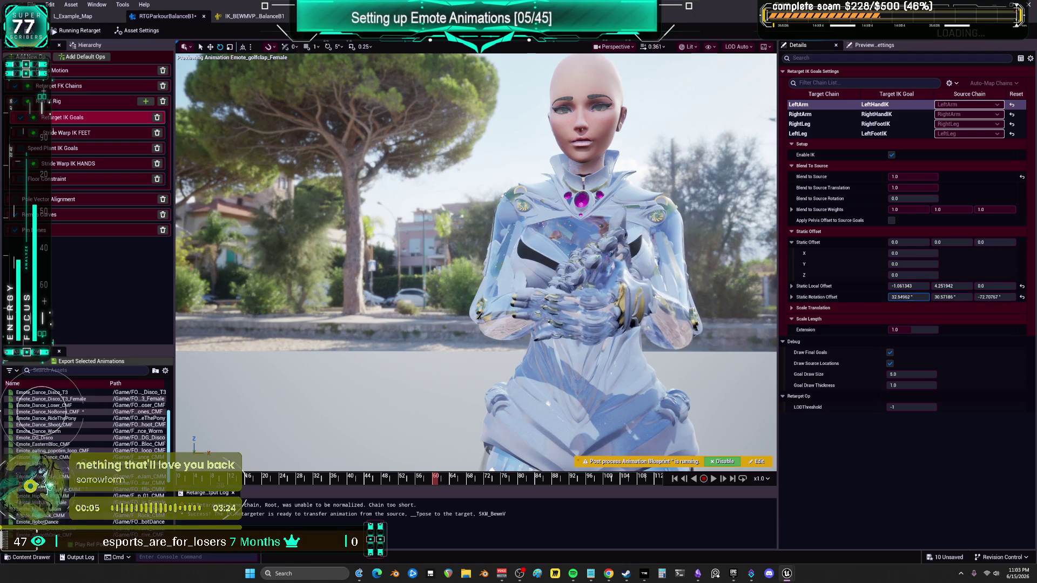
left_click(908, 286)
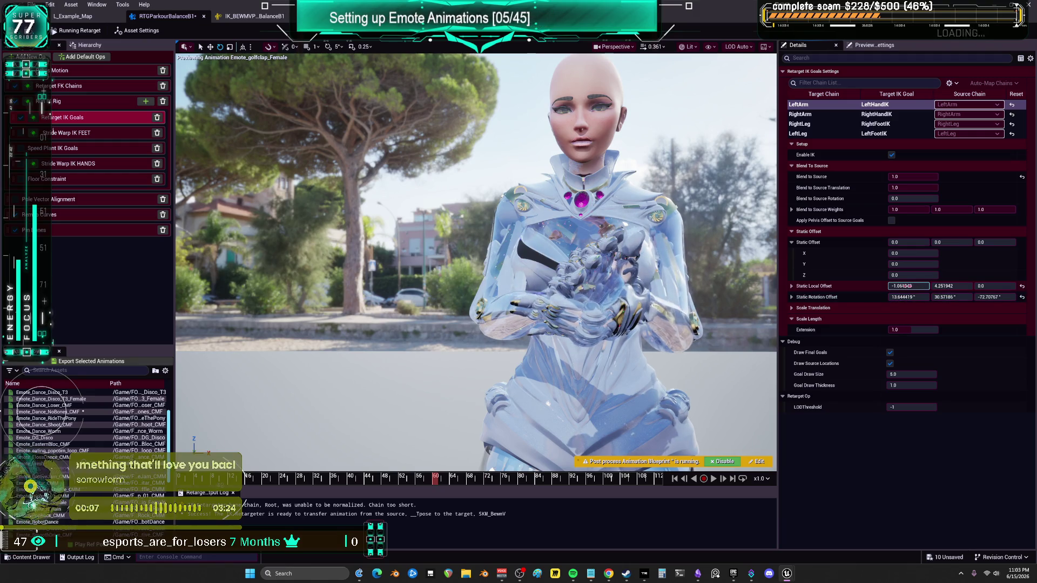
mouse_move(907, 286)
left_mouse_down()
mouse_move(897, 287)
mouse_move(944, 286)
left_mouse_up()
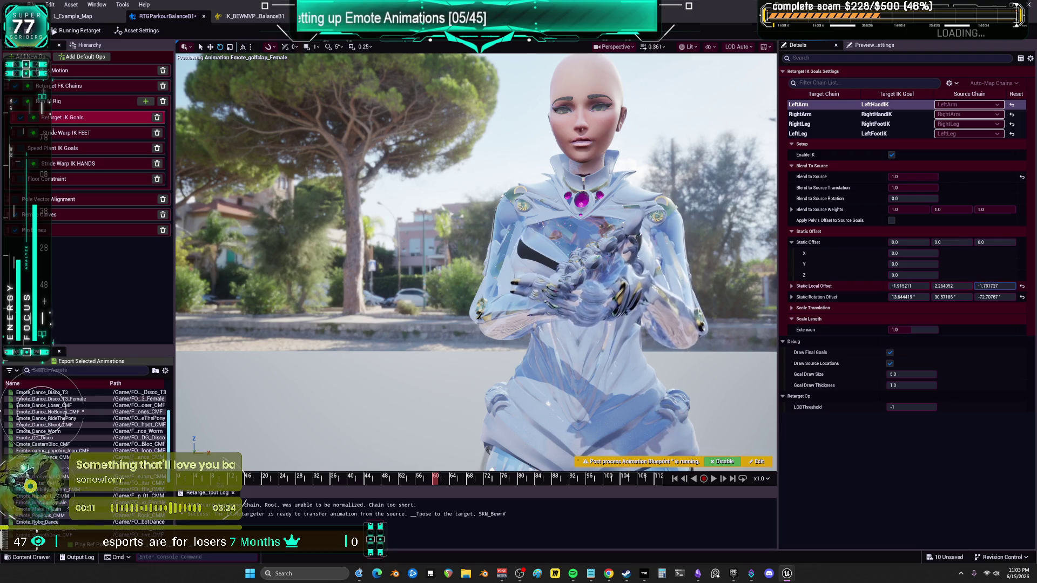
left_click_drag(907, 286, 948, 286)
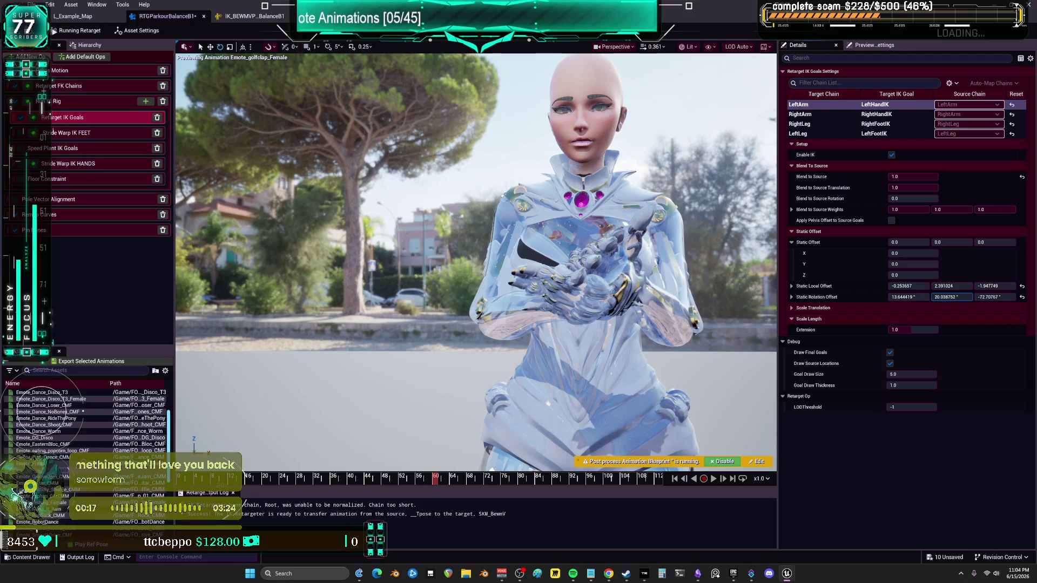
left_click_drag(980, 286, 985, 287)
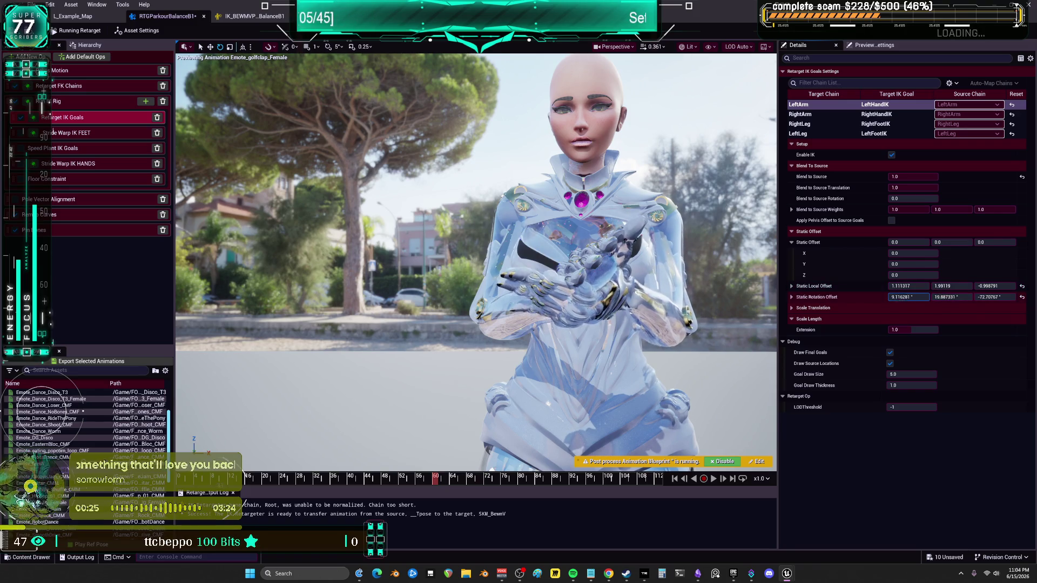
left_click_drag(993, 297, 1000, 297)
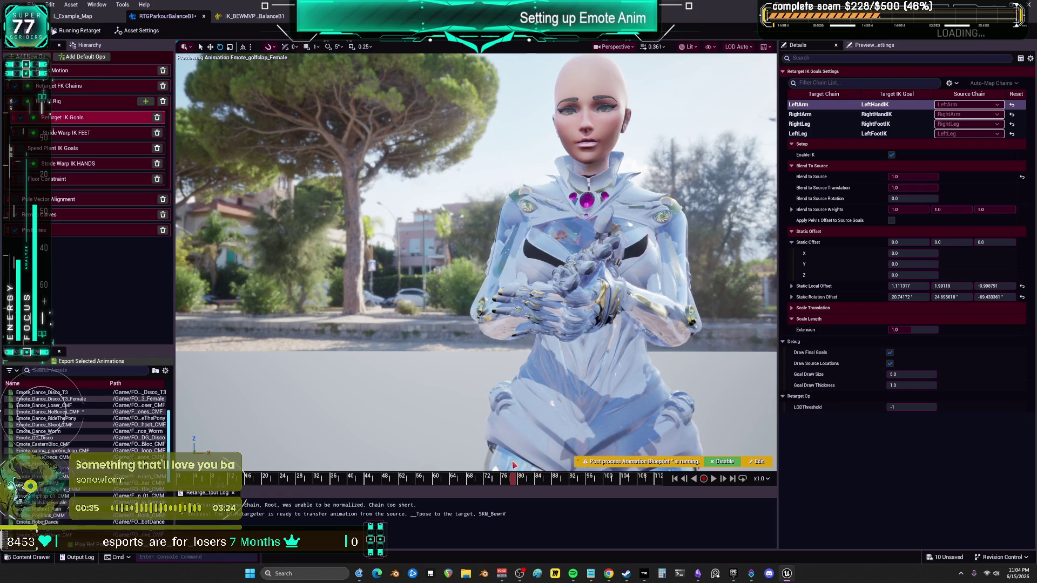
left_click_drag(354, 310, 448, 303)
mouse_move(947, 286)
left_mouse_down()
mouse_move(964, 296)
mouse_move(896, 297)
left_mouse_up()
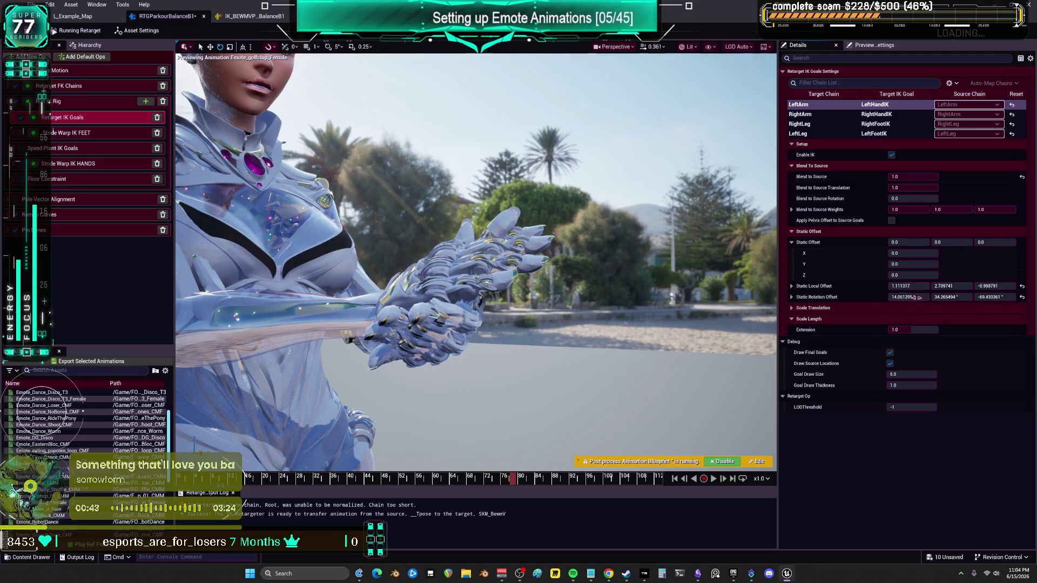
key("f")
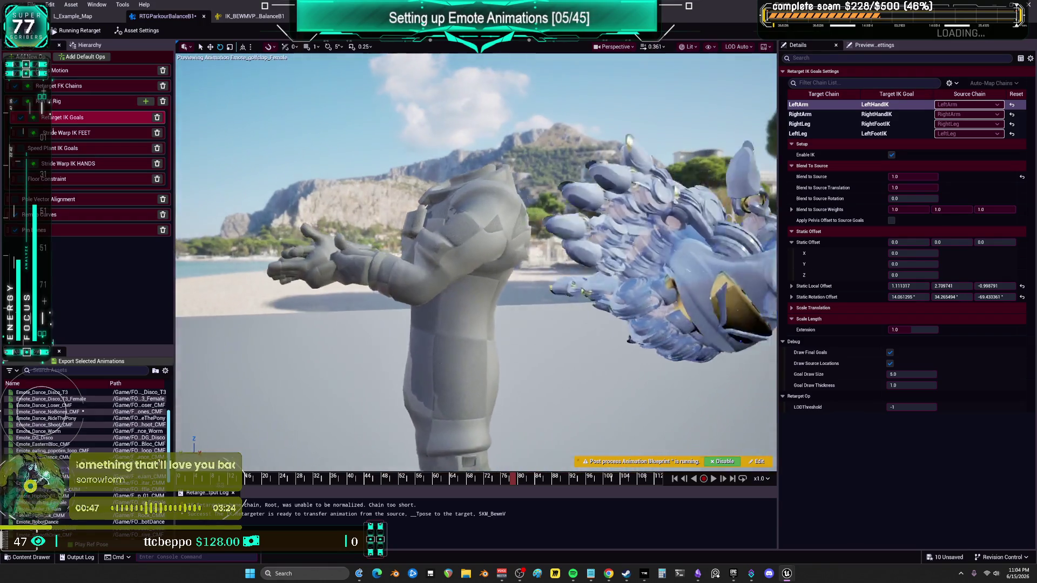
mouse_move(954, 293)
left_mouse_down()
mouse_move(943, 293)
mouse_move(982, 286)
left_mouse_up()
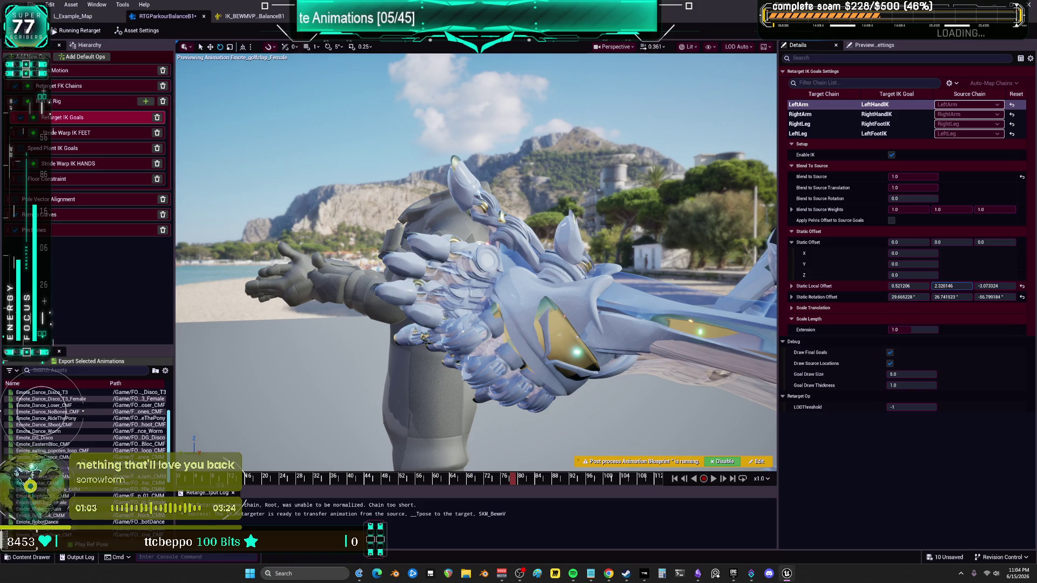
left_click_drag(952, 285, 952, 285)
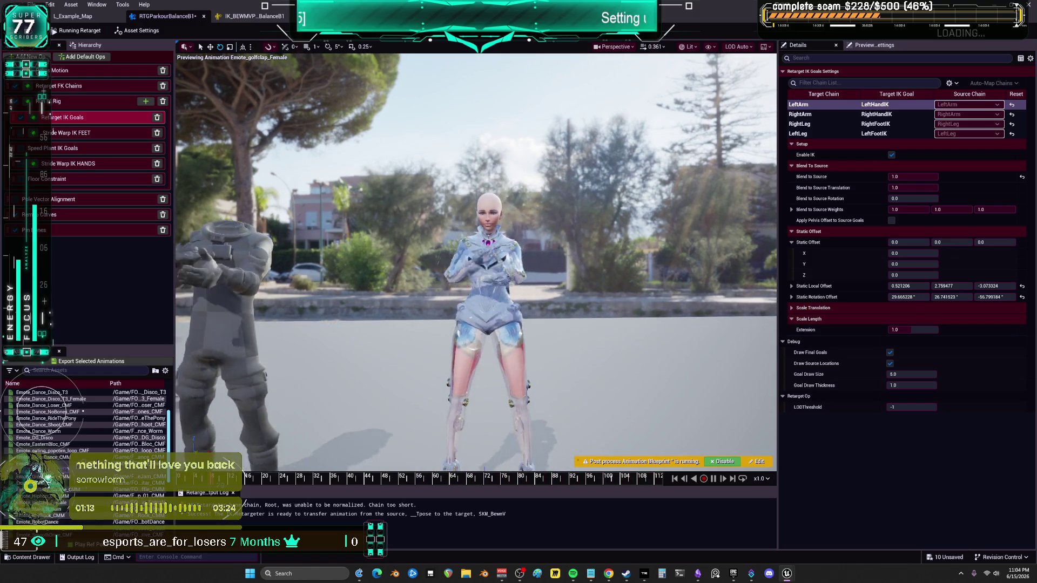
scroll(475, 259, "up", 6)
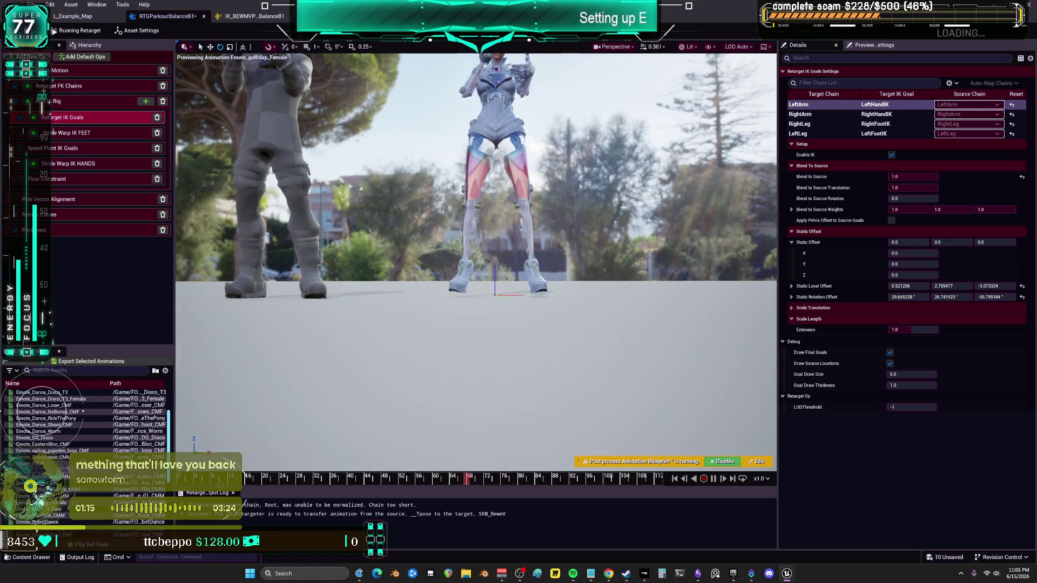
Shorten the leg IK goal's length extension to 0.98, then view the Stride Warp IK FEET settings
scroll(475, 259, "down", 2)
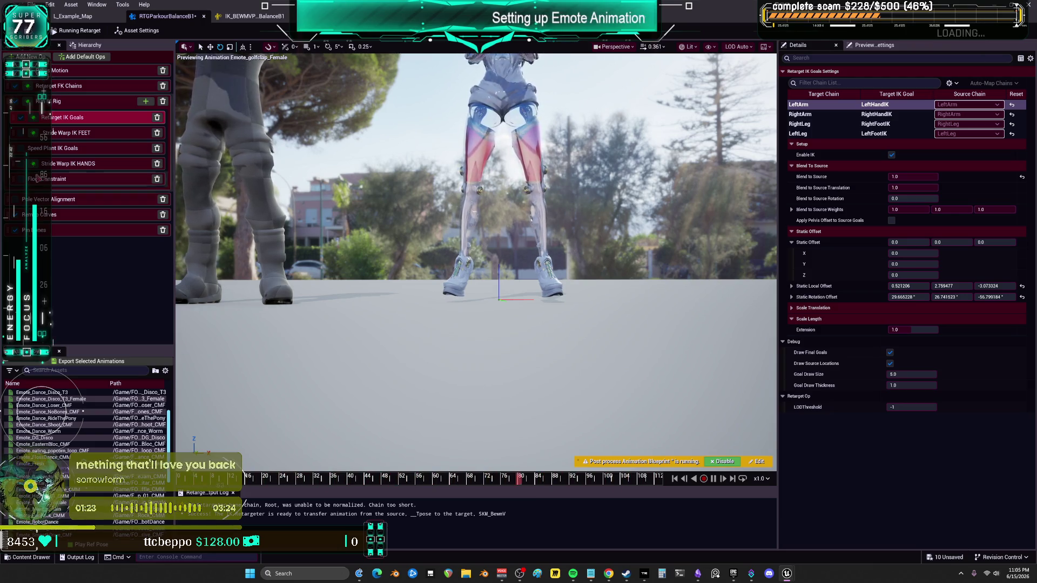
left_click(845, 134)
left_click(912, 329)
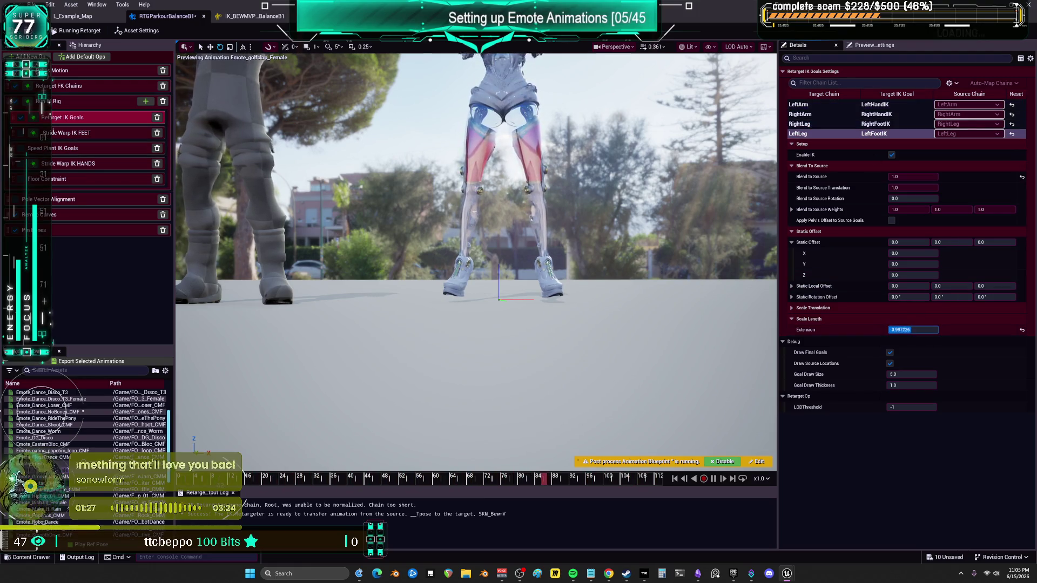
left_click_drag(916, 330, 904, 330)
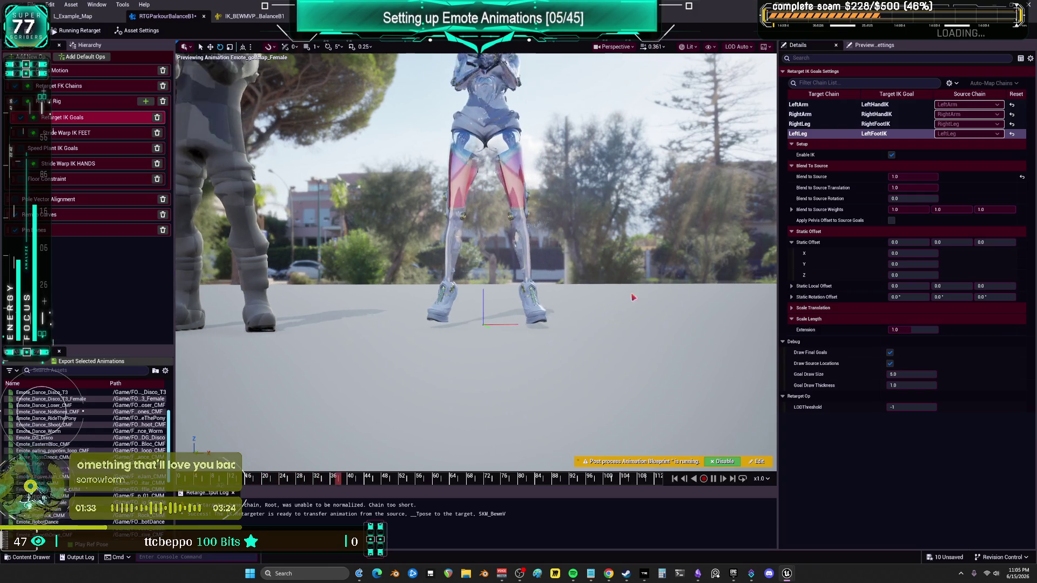
left_click(813, 125)
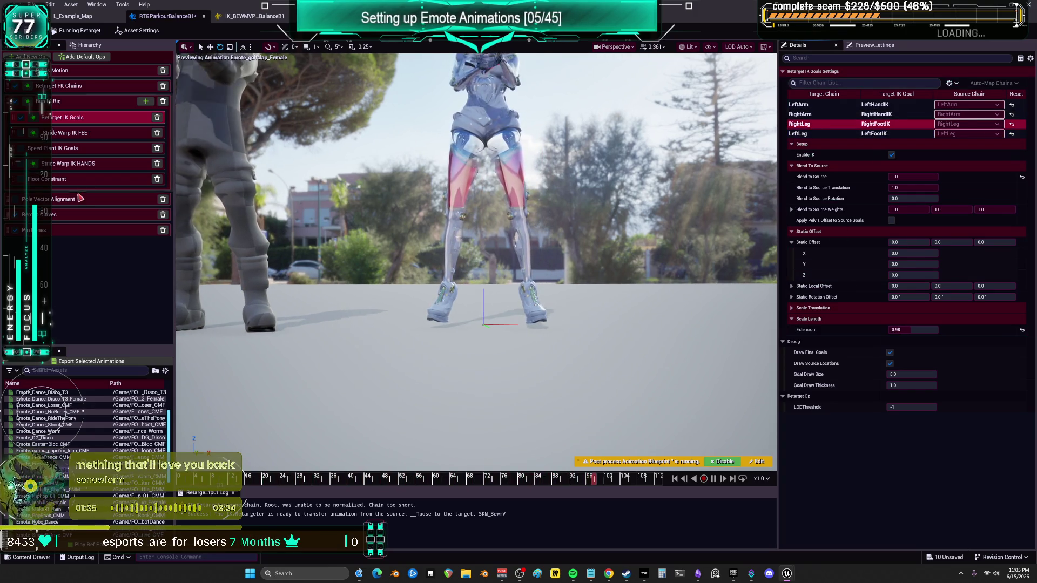
left_click(20, 136)
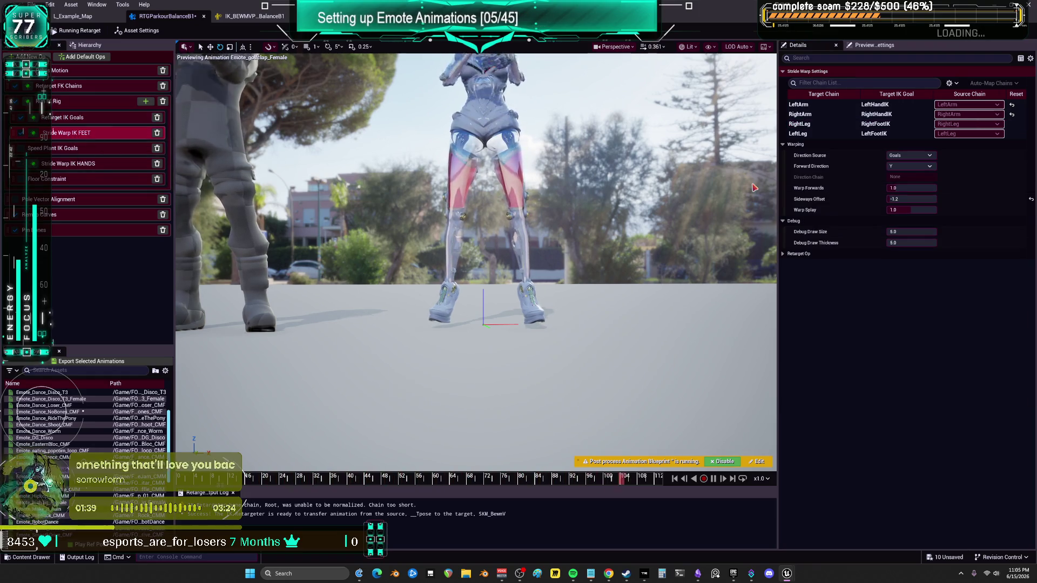
Set the feet stride-warp Sideways Offset to about -5.3, starting from -10
left_click(911, 199)
type("-10")
key("Return")
mouse_move(912, 199)
left_mouse_down()
mouse_move(925, 199)
mouse_move(899, 209)
left_mouse_up()
left_click(912, 188)
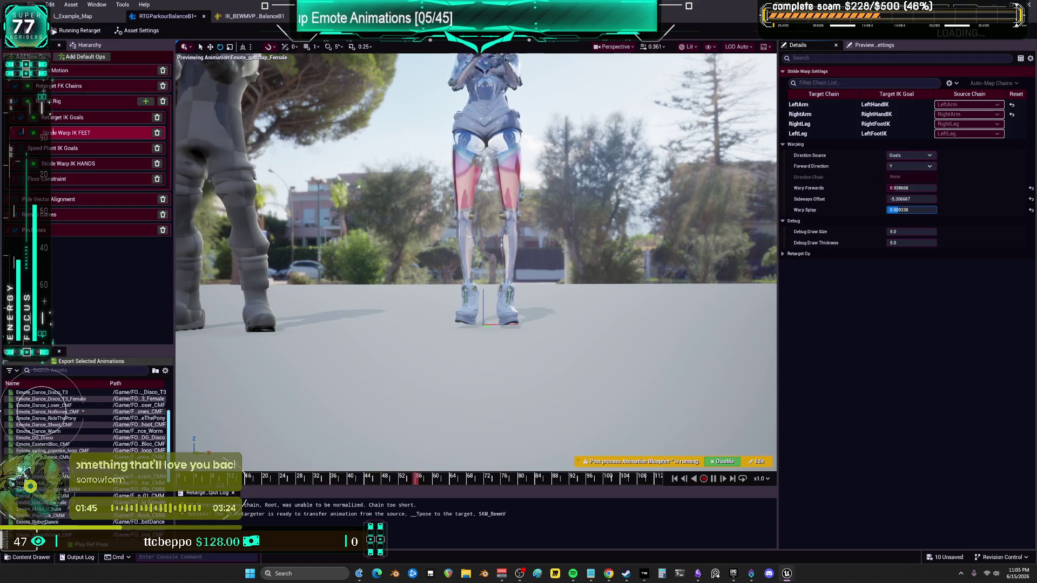
Raise the feet Warp Splay to about 0.55, check the feet, and enter retarget pose editing
left_click_drag(899, 209, 900, 210)
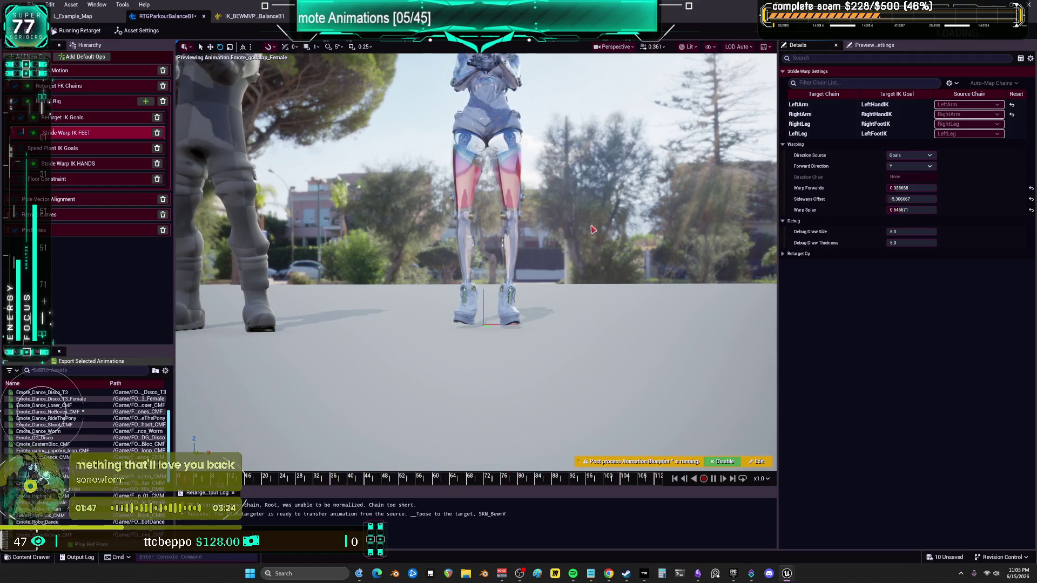
mouse_move(609, 255)
left_mouse_down()
mouse_move(518, 252)
mouse_move(518, 231)
mouse_move(578, 294)
left_mouse_up()
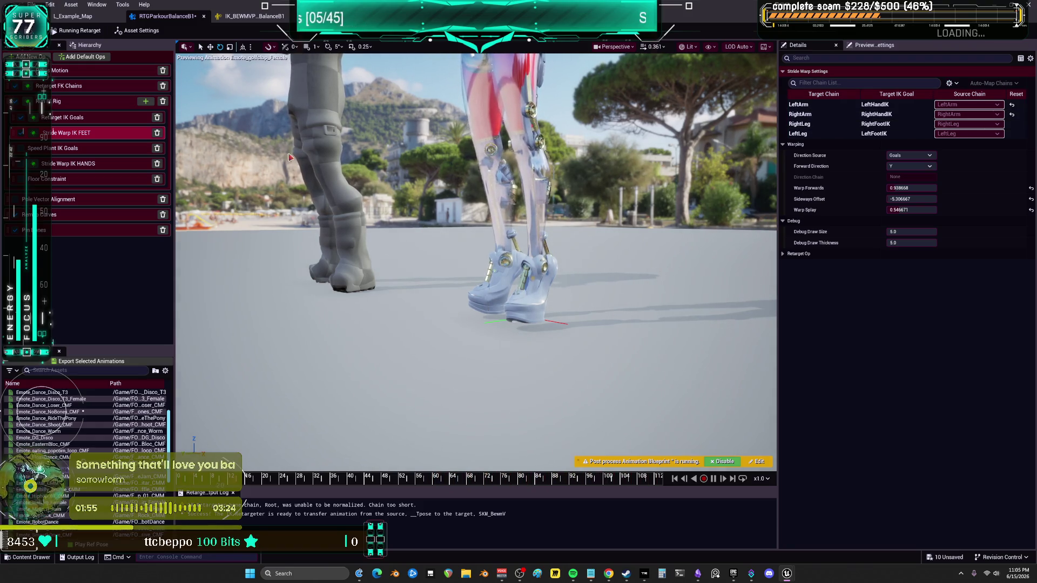
left_click(81, 31)
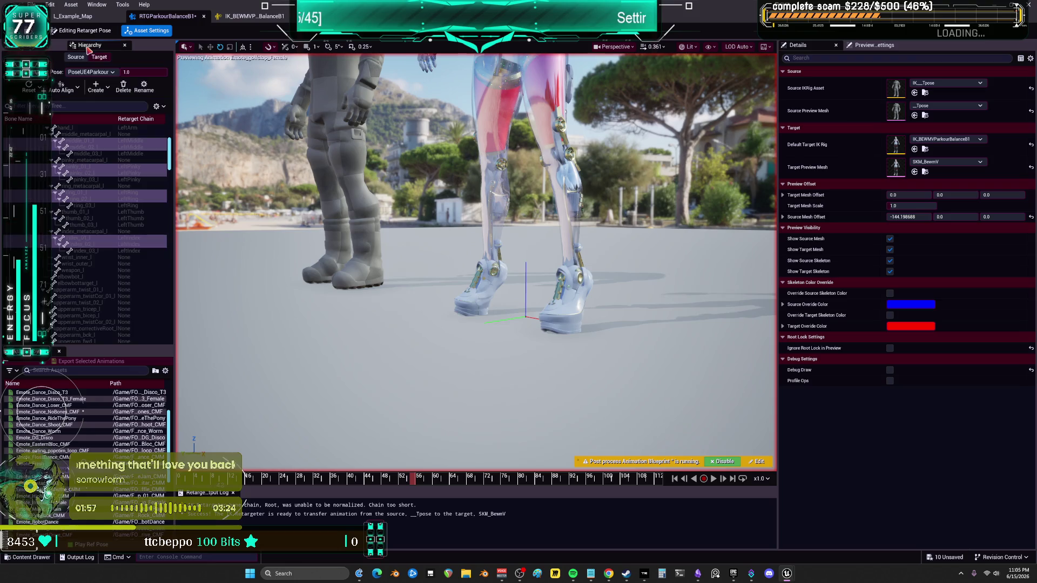
Select the foot_r and ball_r bones in the Hierarchy, then go back to Running Retarget
scroll(126, 226, "down", 10)
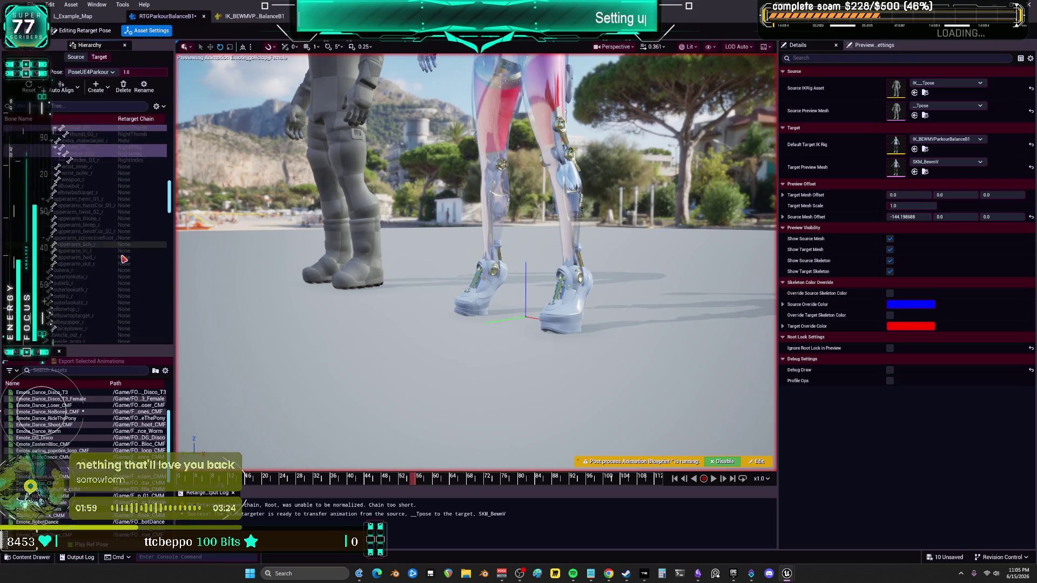
scroll(124, 261, "down", 10)
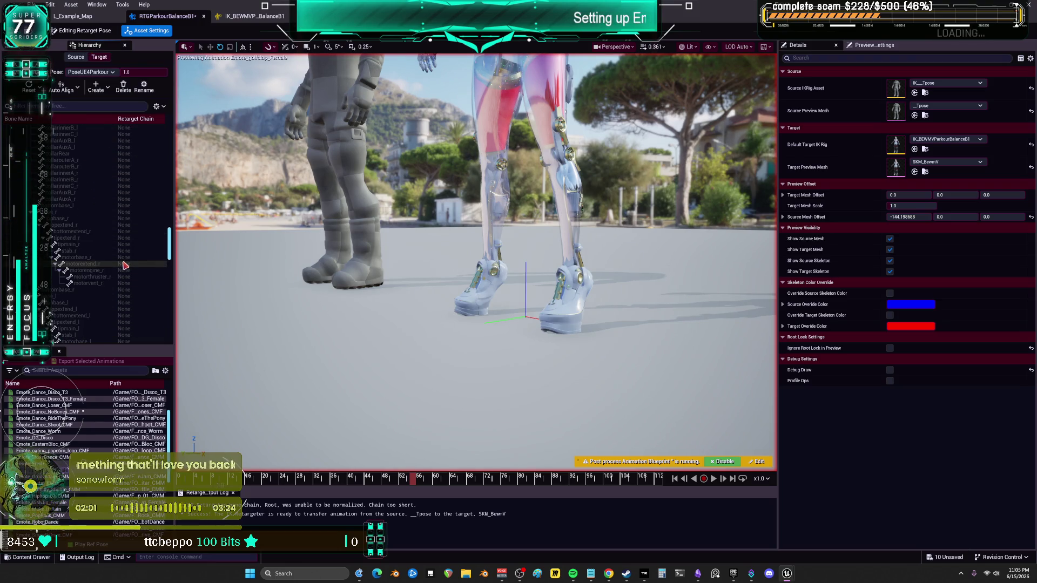
scroll(124, 265, "down", 8)
left_click(81, 292)
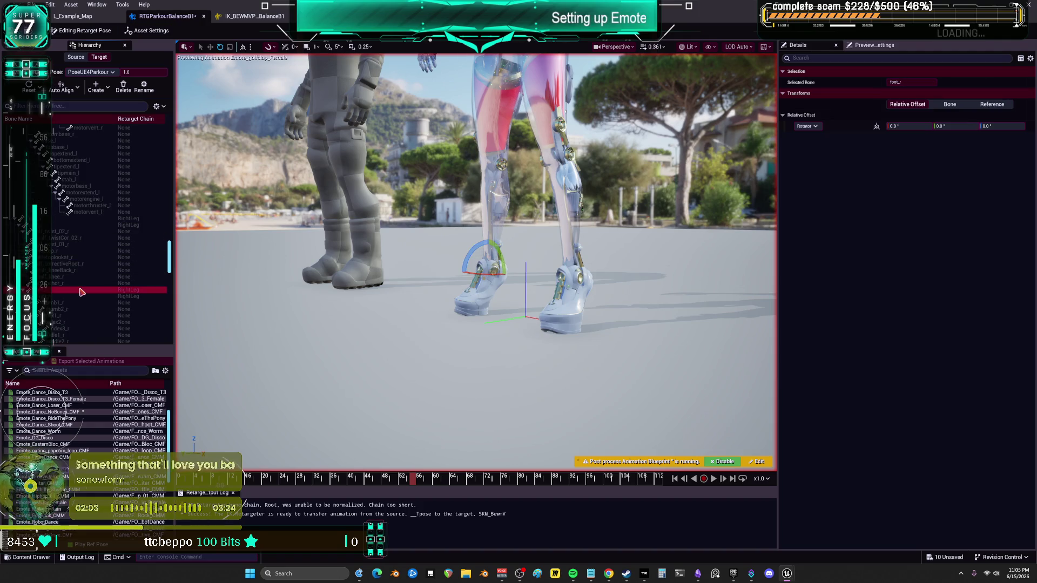
left_click(74, 297)
left_click(110, 31)
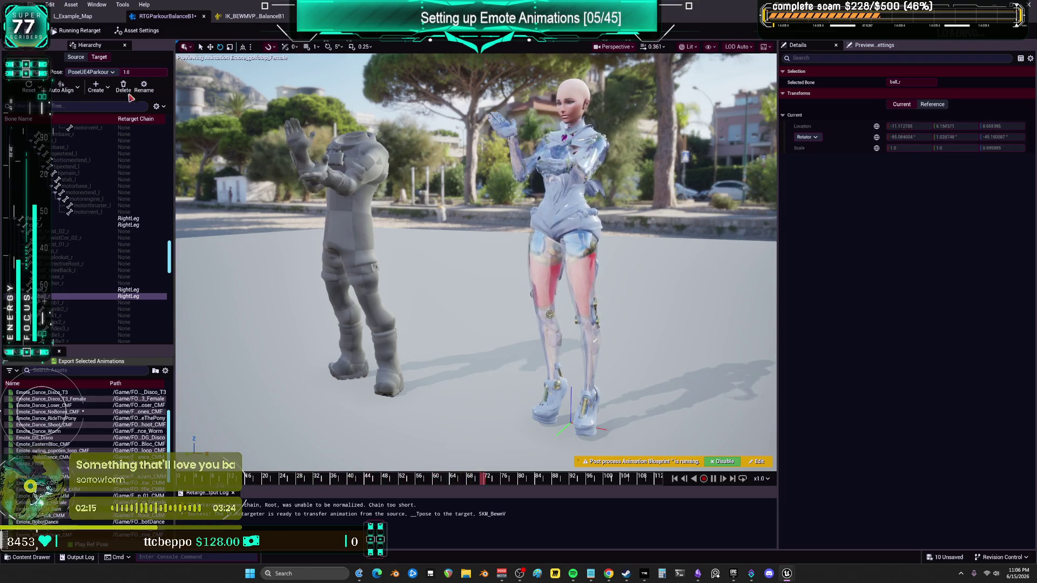
Export the selected emotes to the Animations folder via Batch Export, then preview Emote_GrooveJam_CMM
left_click(91, 362)
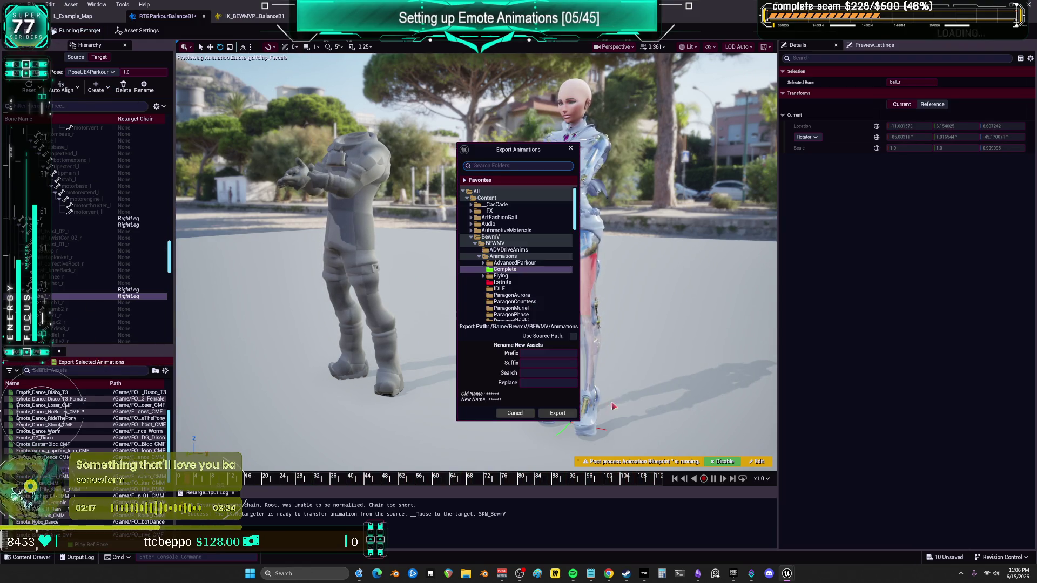
left_click(558, 412)
left_click(588, 322)
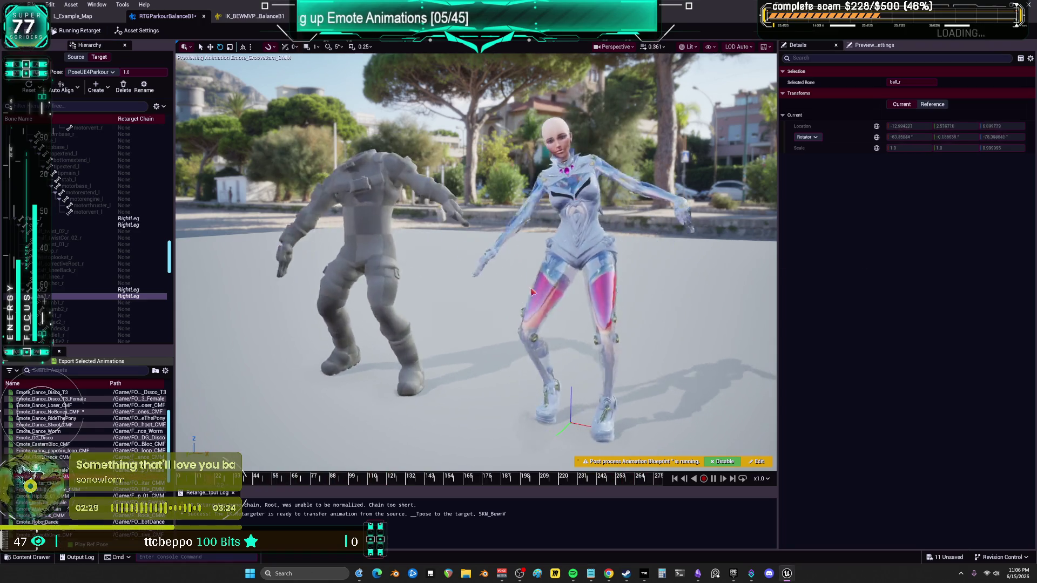
left_click(44, 477)
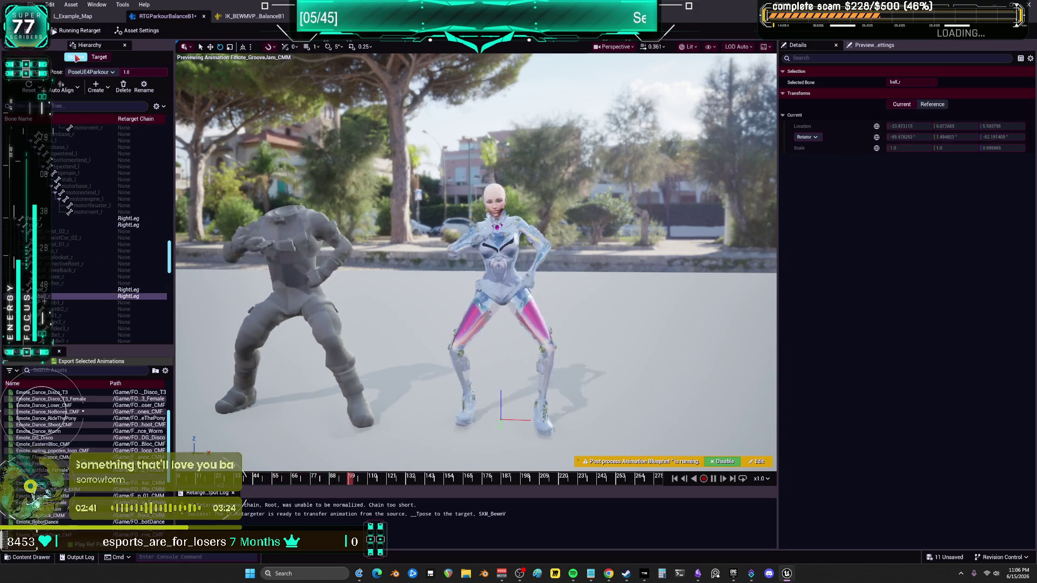
Toggle retarget pose editing off again and show the Op Stack's IK rig solve settings
left_click(81, 32)
left_click(80, 31)
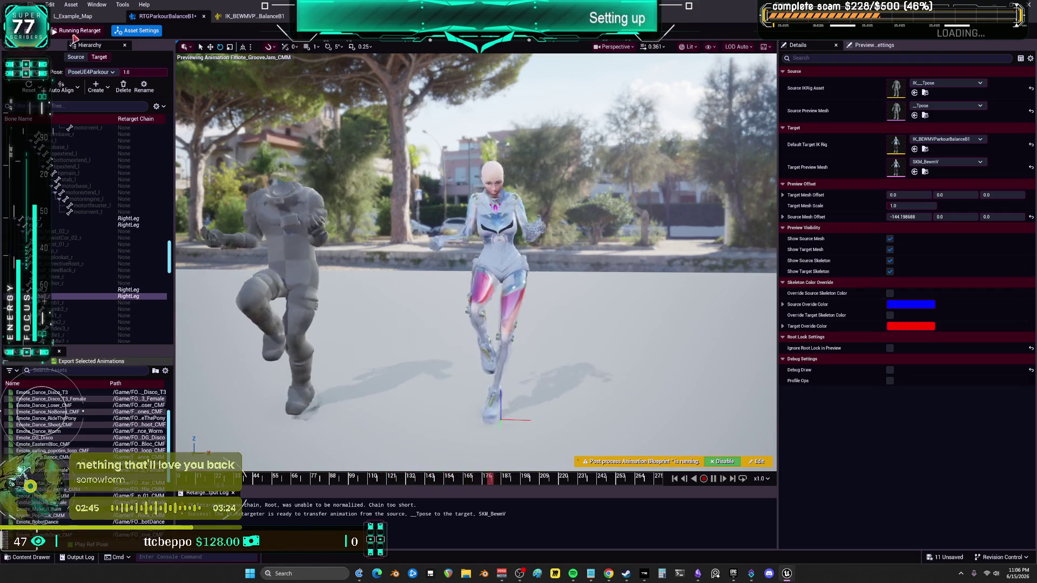
left_click(42, 49)
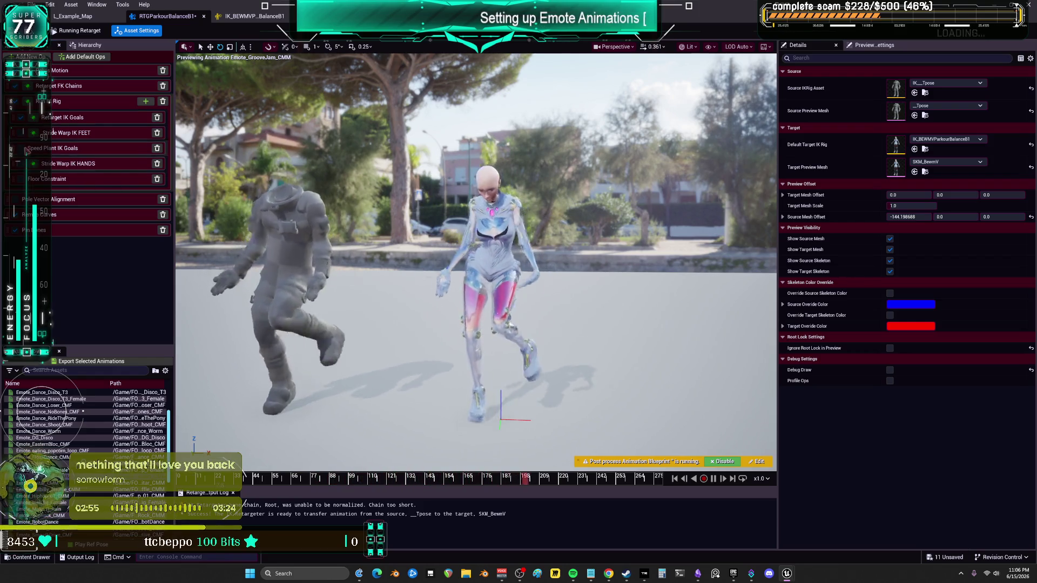
left_click(86, 101)
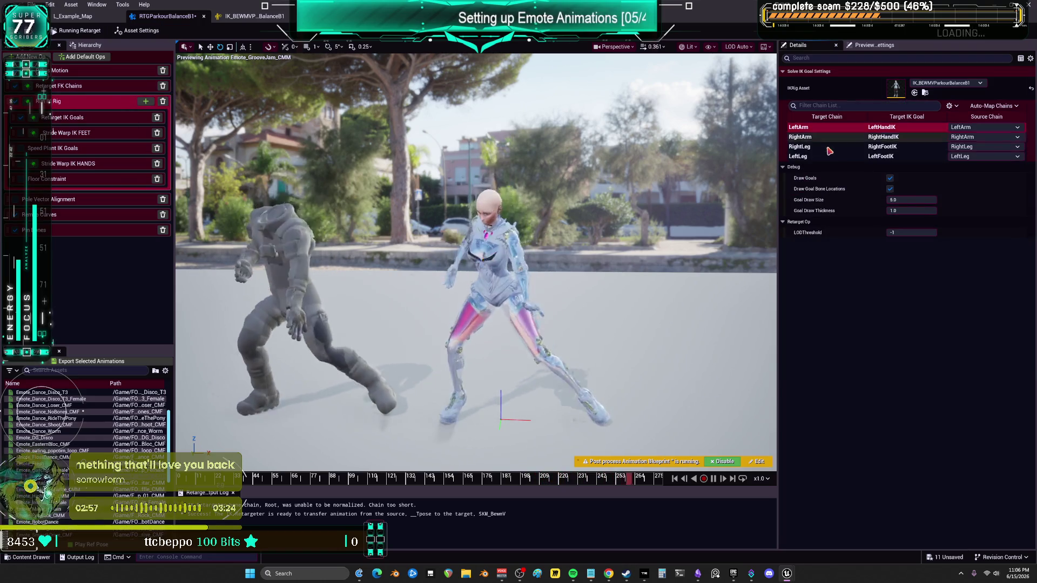
Reset the LeftArm goal's Static Local Offset and Static Rotation Offset to zero
left_click(106, 124)
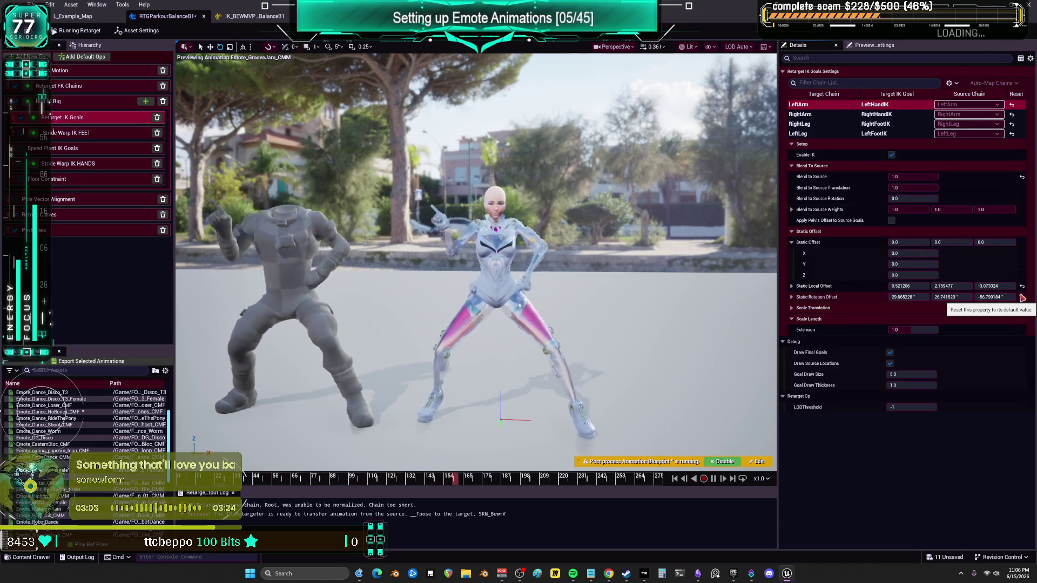
left_click(1022, 298)
left_click(1021, 287)
Select the RightArm goal, pause and scrub the preview, then show the Stride Warp IK HANDS settings
left_click(890, 114)
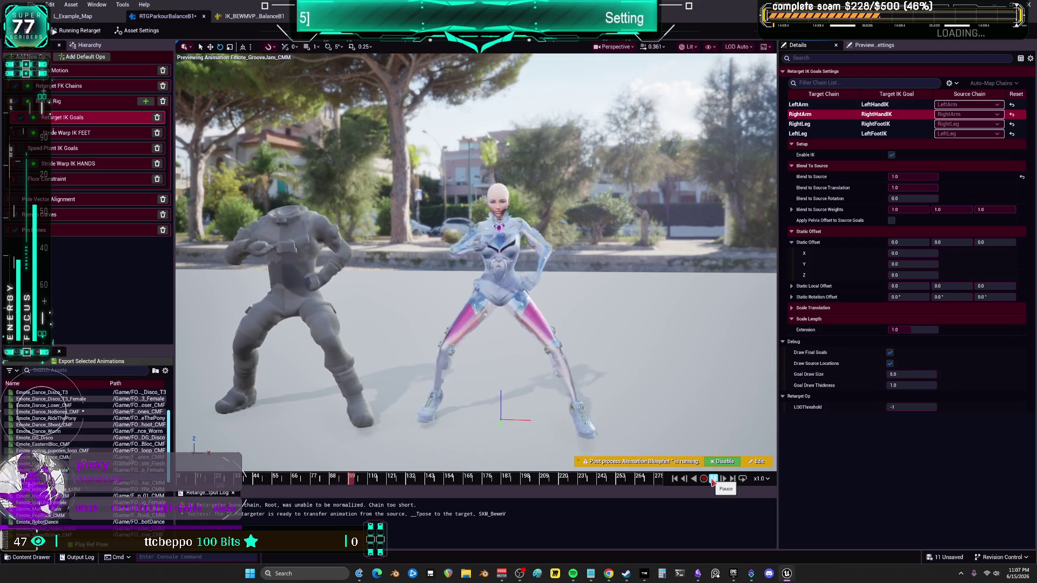
left_click(712, 478)
mouse_move(395, 488)
left_mouse_down()
mouse_move(536, 491)
mouse_move(526, 493)
left_mouse_up()
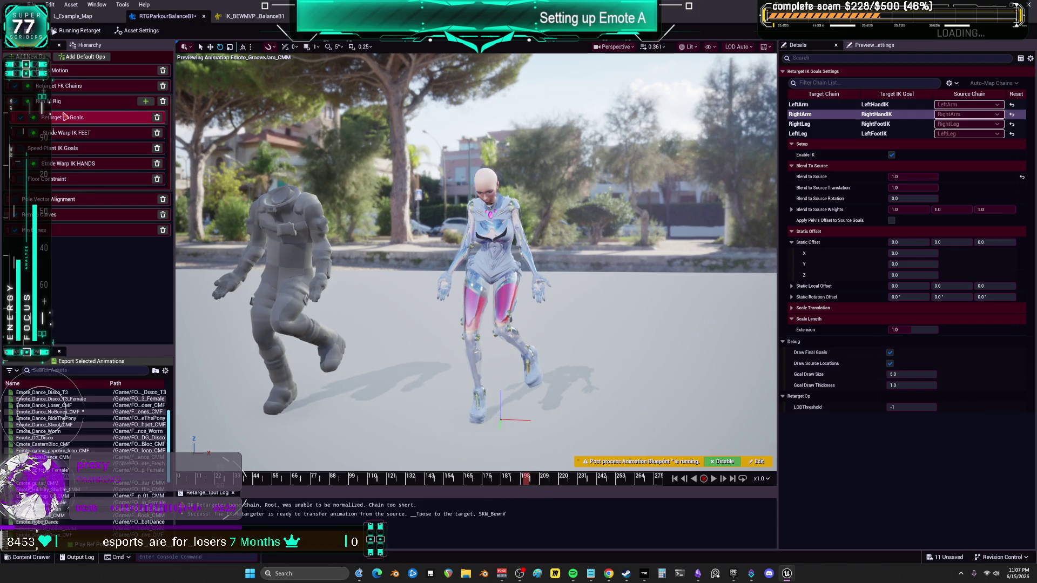
left_click(76, 165)
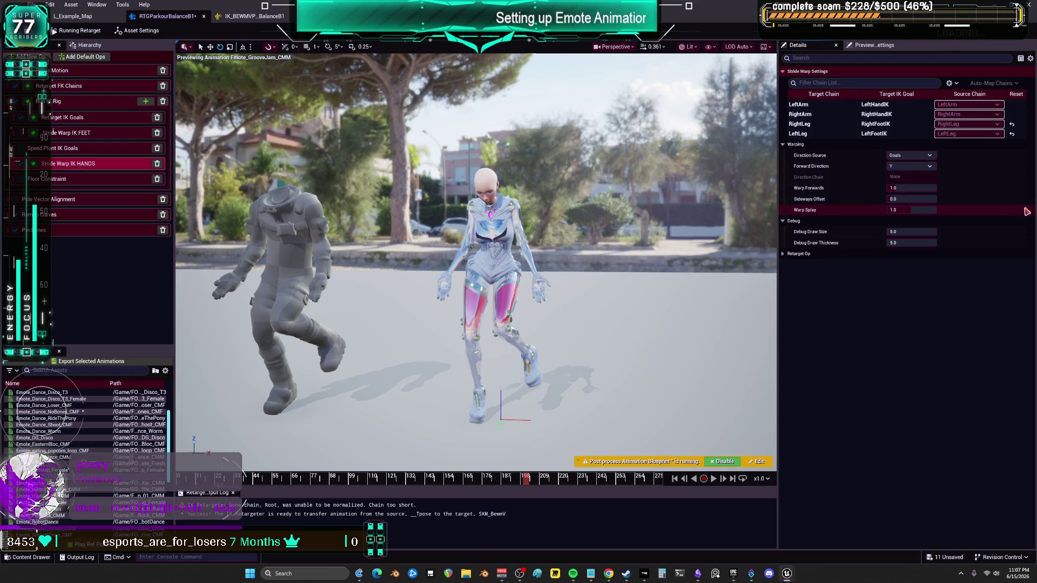
Set the hands stride-warp Sideways Offset to 23.466661 and Warp Splay to about 0.83
left_click_drag(911, 199, 929, 199)
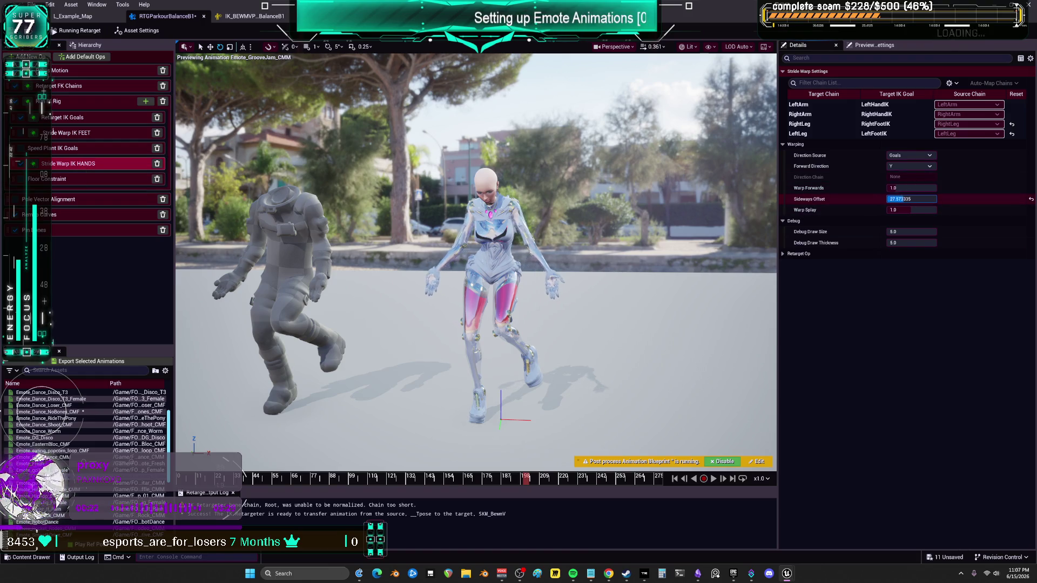
left_click(912, 211)
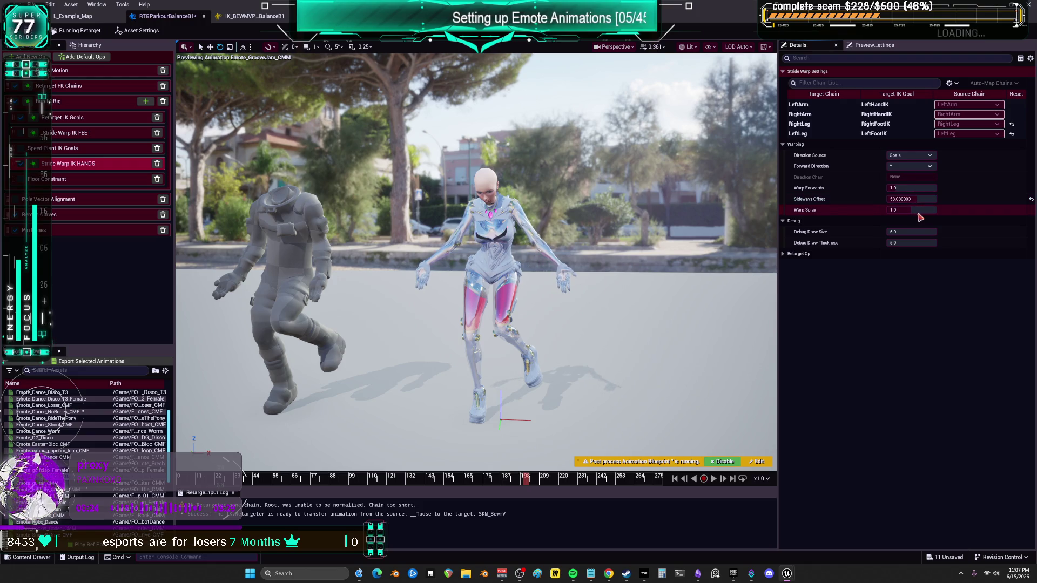
left_click_drag(912, 210, 915, 209)
left_click(915, 210)
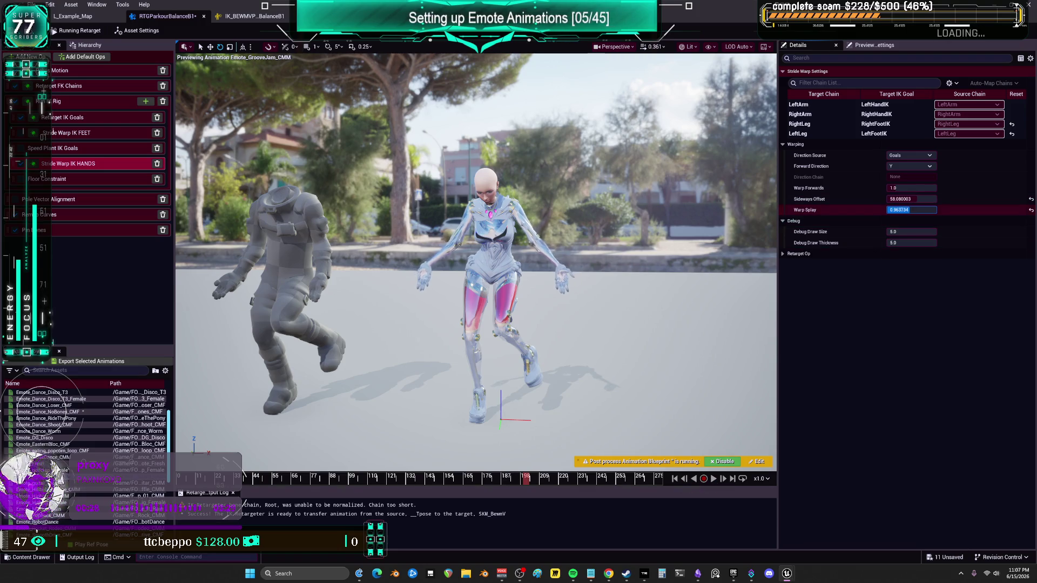
left_click_drag(913, 198, 918, 199)
left_click(713, 478)
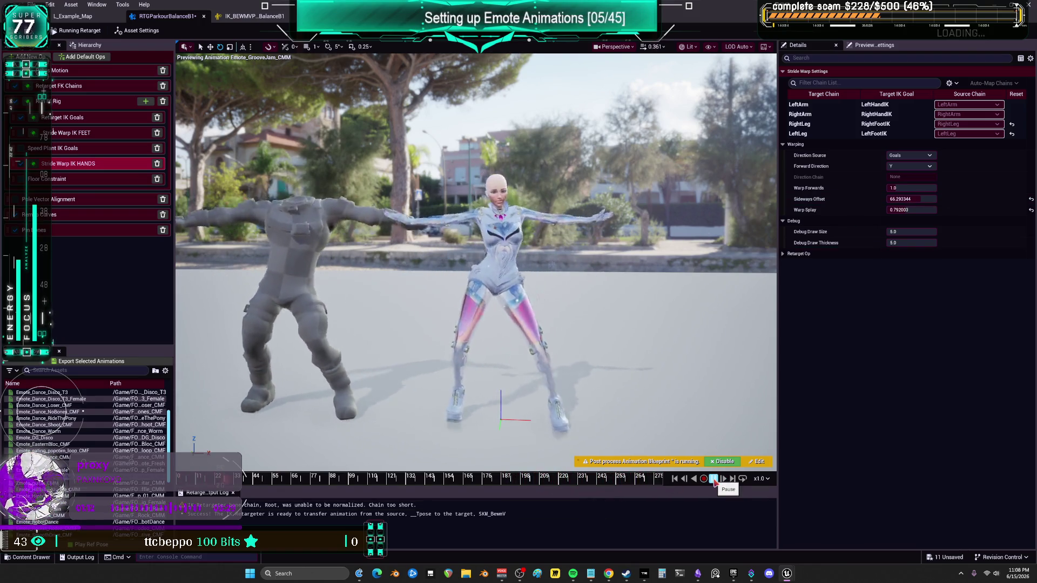
left_click(713, 479)
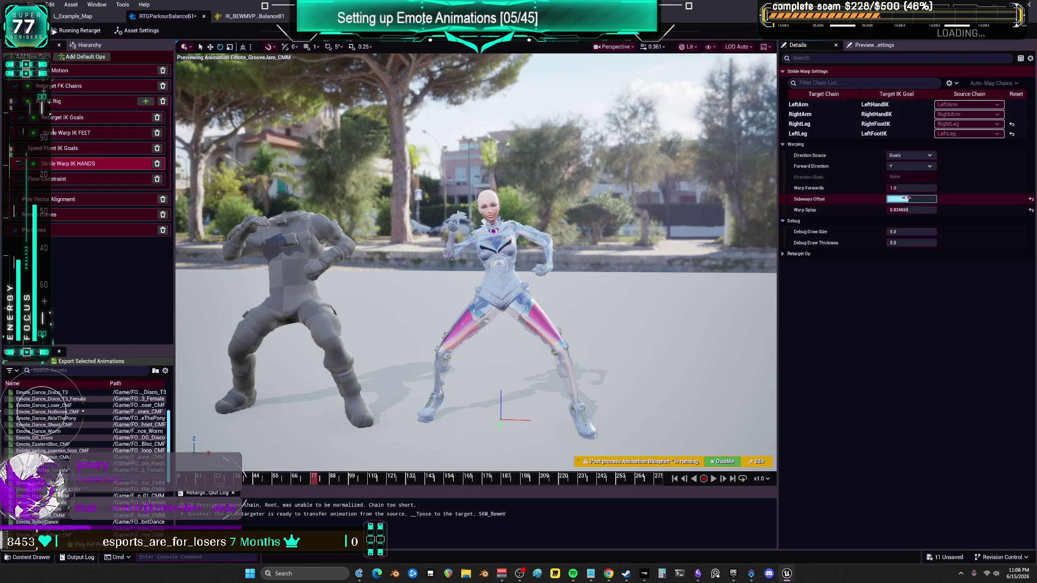
key("Return")
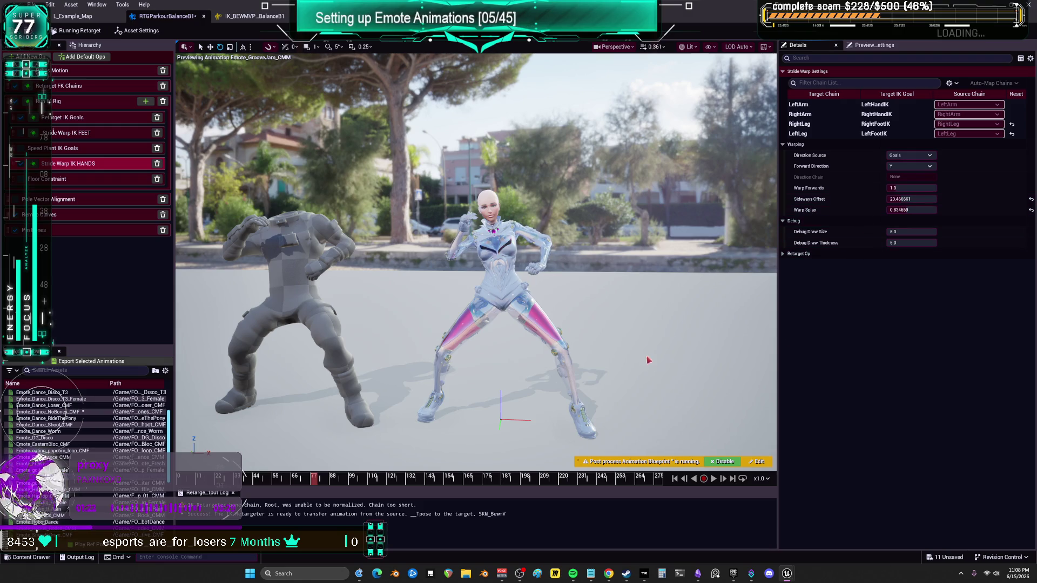
Scrub the preview and orbit close around both characters to check the widened arms
left_click_drag(318, 482, 500, 493)
mouse_move(531, 428)
left_mouse_down()
mouse_move(410, 420)
mouse_move(540, 423)
left_mouse_up()
left_click_drag(500, 479, 672, 505)
left_click_drag(657, 432, 625, 349)
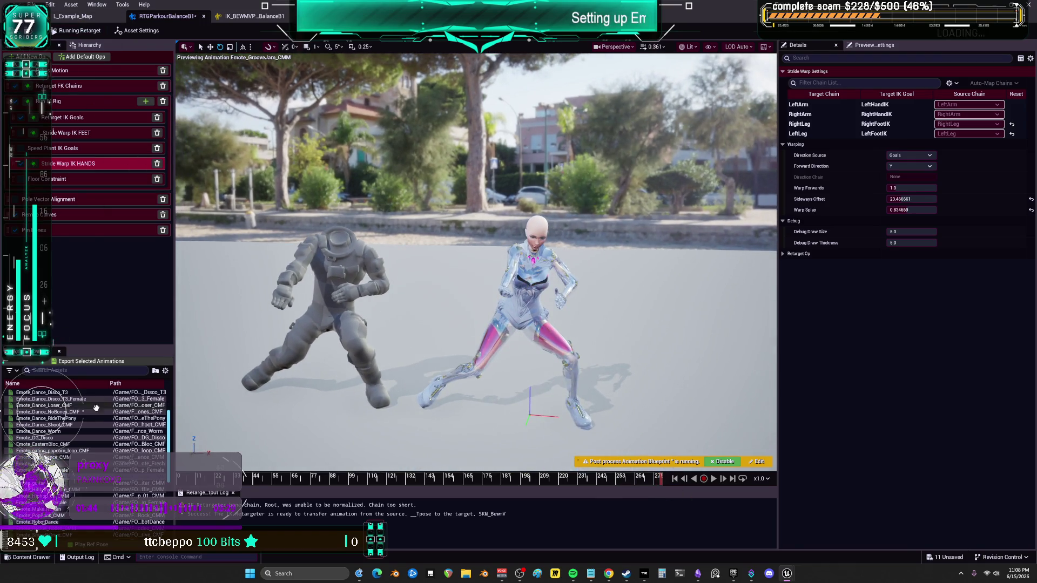
left_click(89, 362)
Finish the batch export to the Animations folder, then preview and scrub Emote_Hiphop_01_CMM
left_click(560, 414)
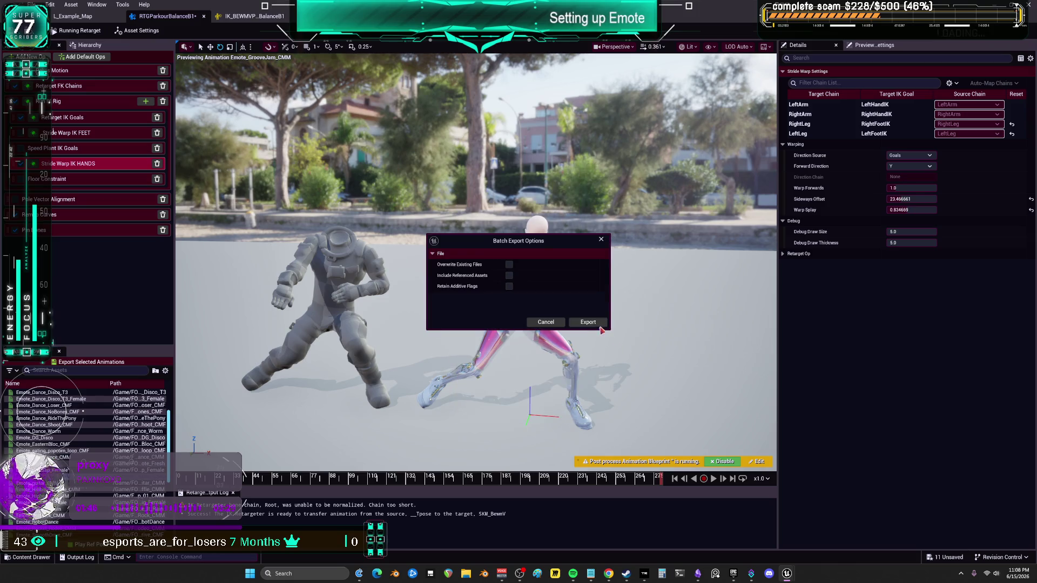
left_click(605, 321)
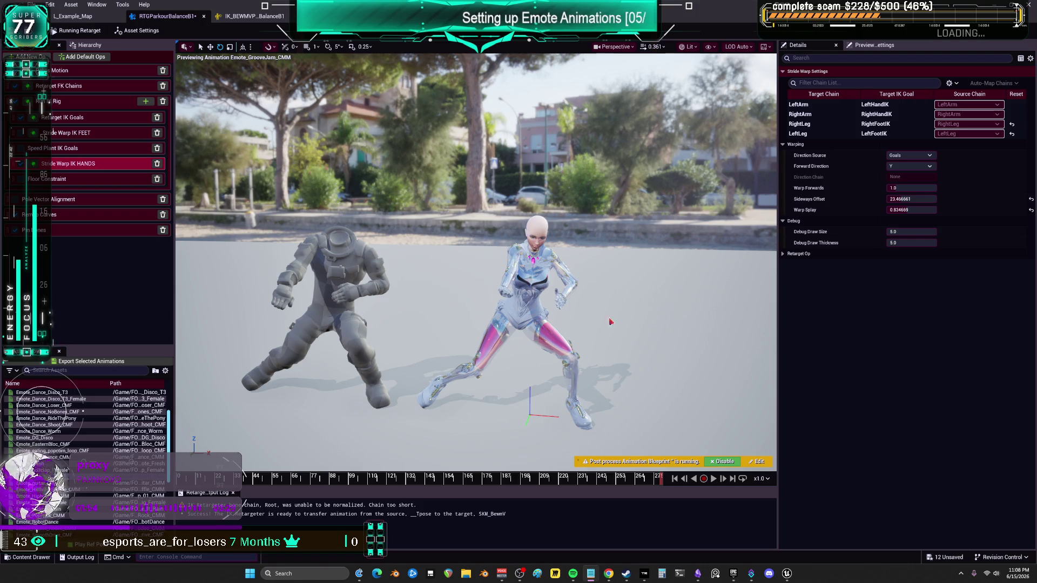
left_click(43, 495)
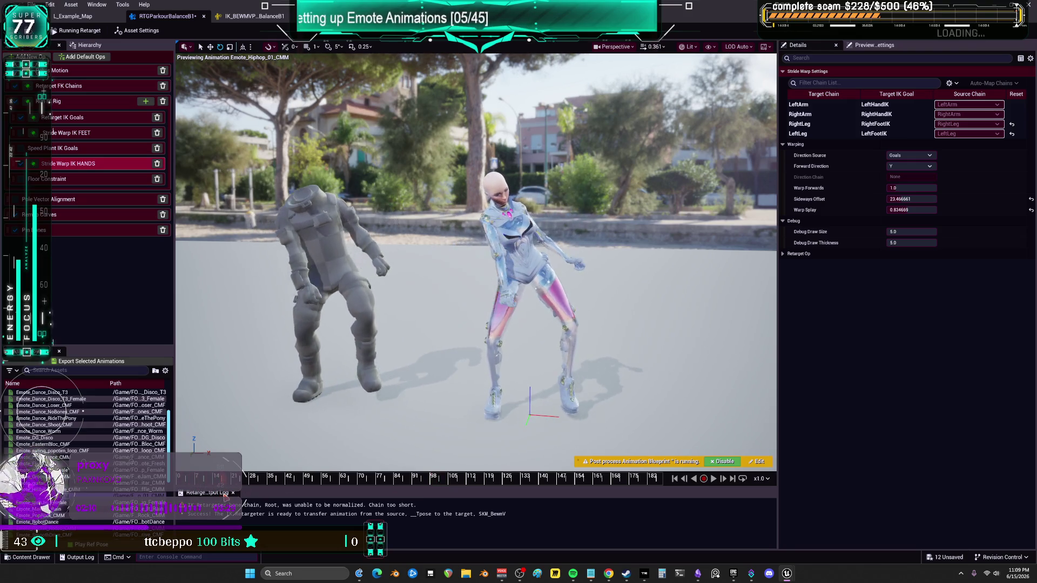
left_click_drag(270, 498, 313, 495)
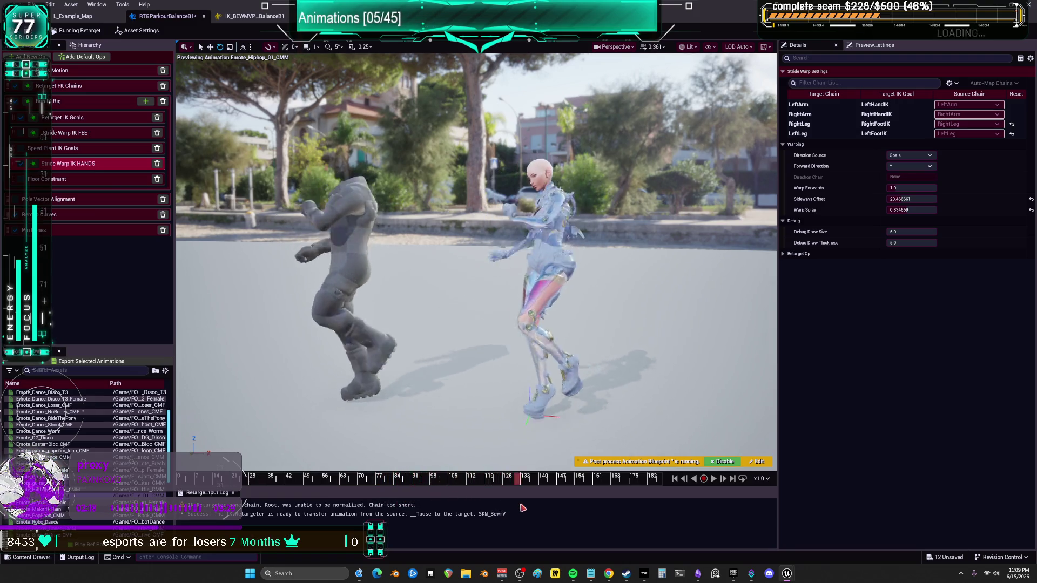
Batch export Emote_Hiphop_01_CMM into the Animations folder
left_click(105, 362)
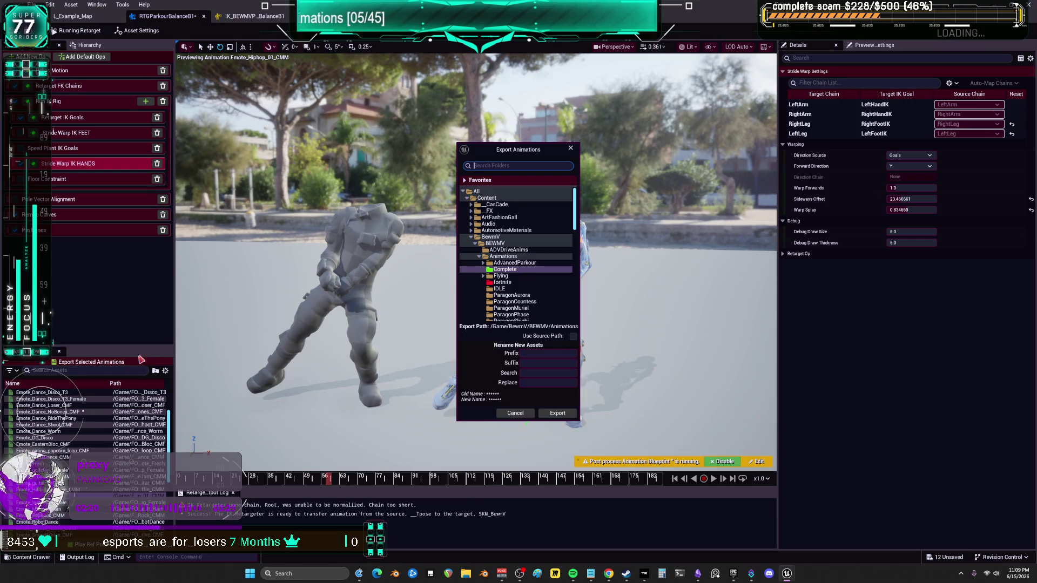
left_click(555, 411)
left_click(606, 323)
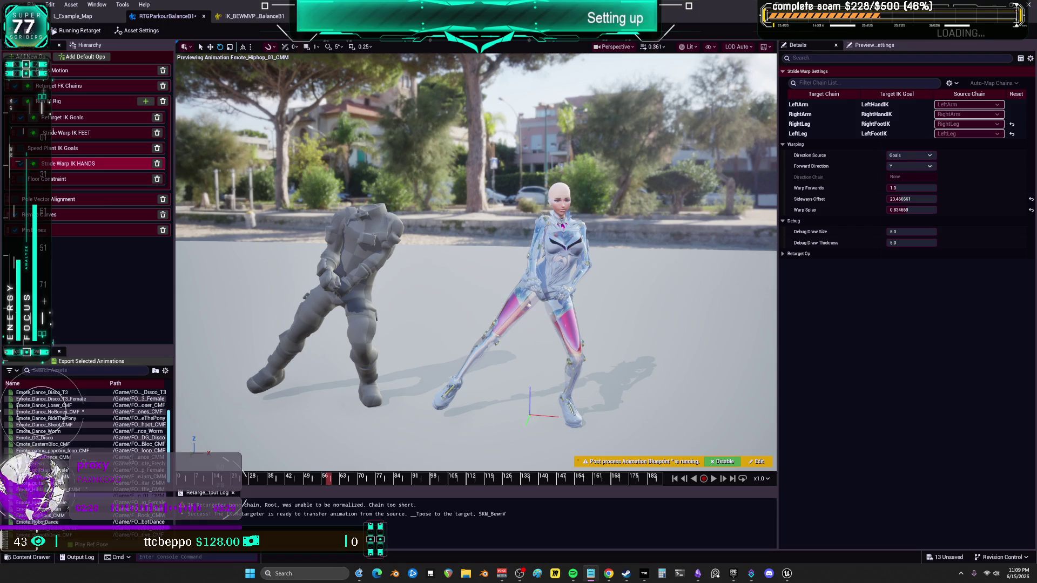
scroll(84, 412, "down", 2)
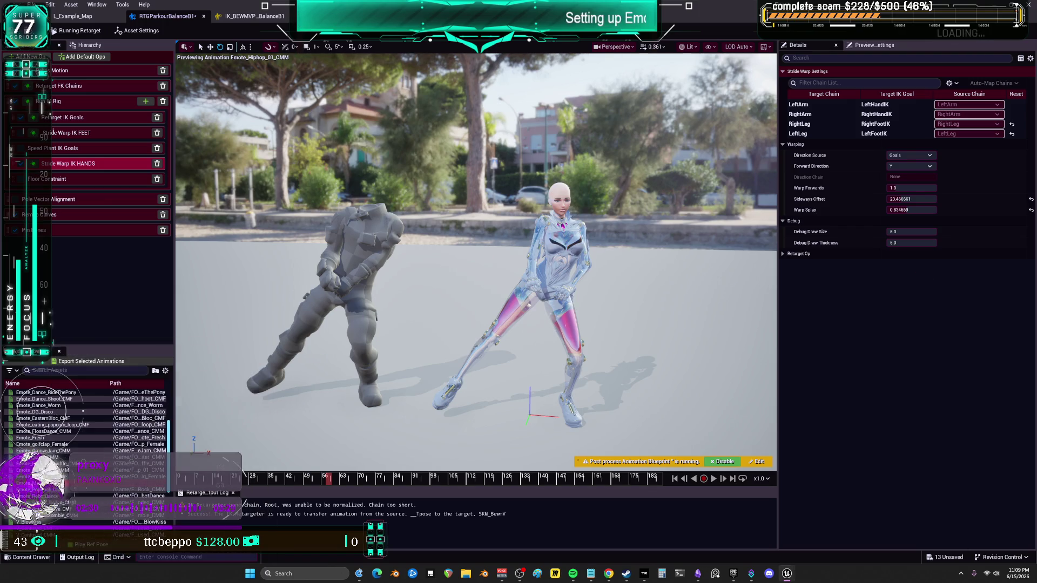
Preview Emote_Make_It_Rain, pausing and scrubbing through its poses
left_click(83, 412)
left_click(713, 479)
mouse_move(363, 477)
left_mouse_down()
mouse_move(191, 481)
mouse_move(253, 479)
mouse_move(302, 426)
mouse_move(299, 378)
mouse_move(243, 377)
mouse_move(297, 449)
left_mouse_up()
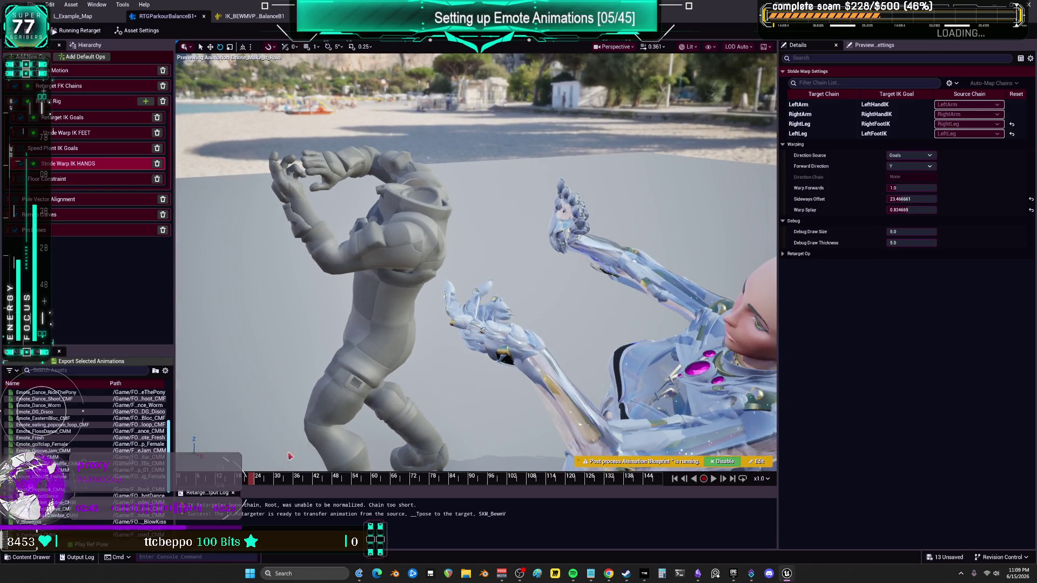
left_click_drag(253, 483, 297, 484)
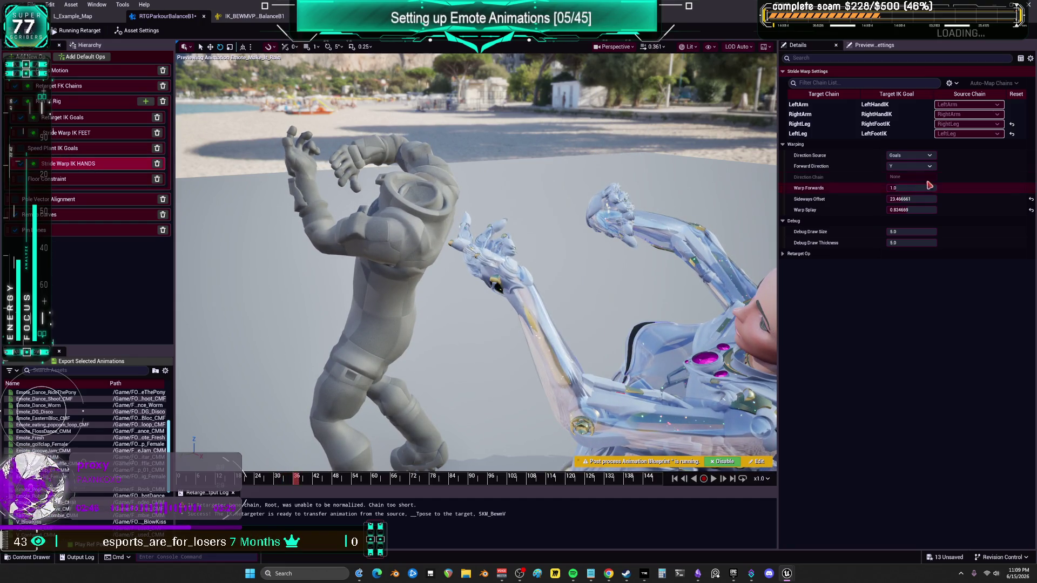
Reset hands Sideways Offset to 0 and lower Warp Splay to 0.412, checking around frame 27
left_click(1031, 210)
left_click(1031, 199)
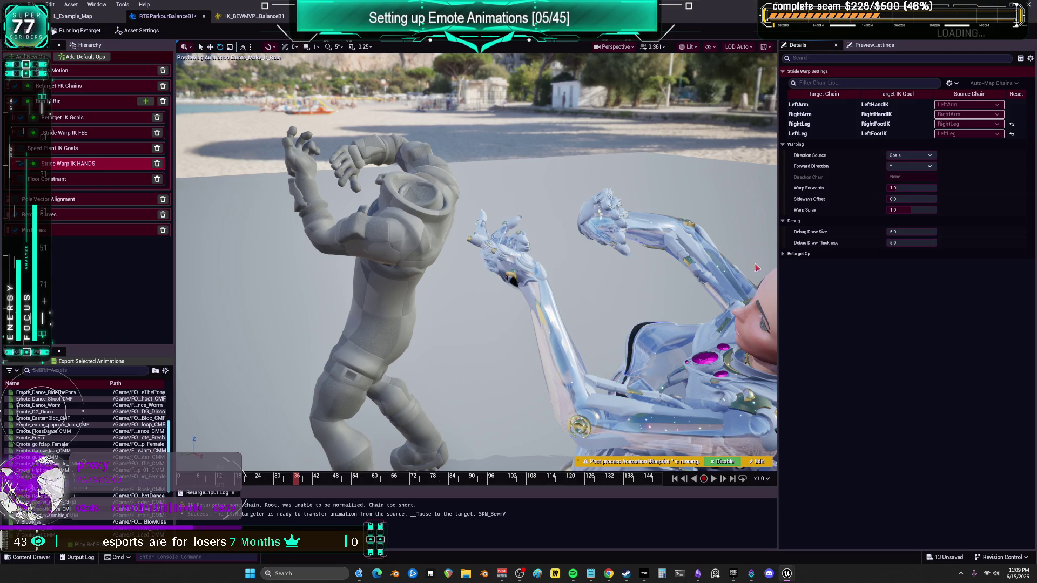
left_click_drag(917, 209, 880, 209)
left_click(291, 482)
mouse_move(292, 481)
left_mouse_down()
mouse_move(270, 475)
mouse_move(273, 464)
mouse_move(353, 447)
mouse_move(355, 456)
mouse_move(352, 420)
left_mouse_up()
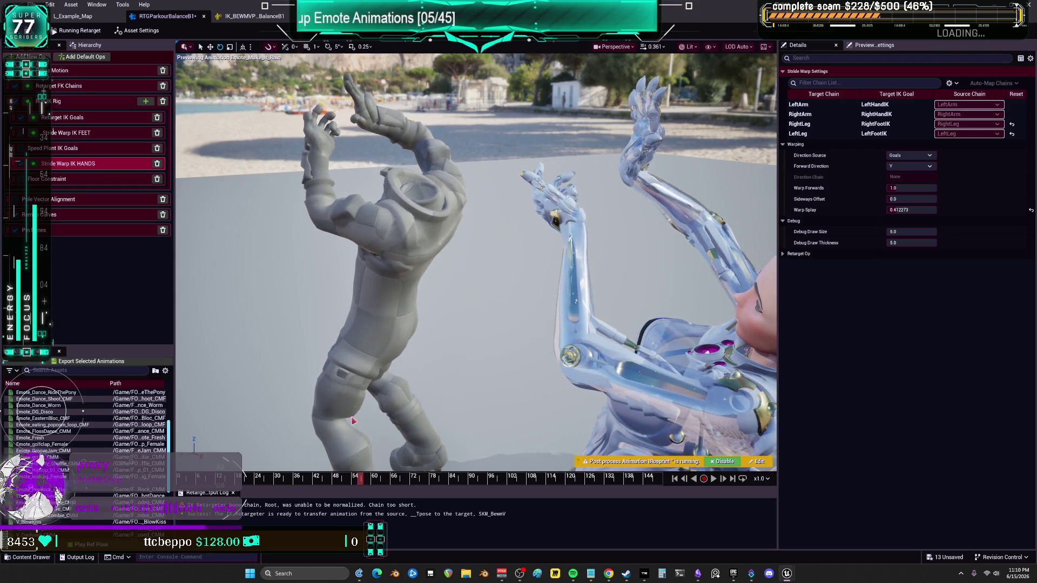
Offset the LeftArm IK goal, with local Z around -10 and a Y rotation
left_click(81, 117)
left_click(810, 104)
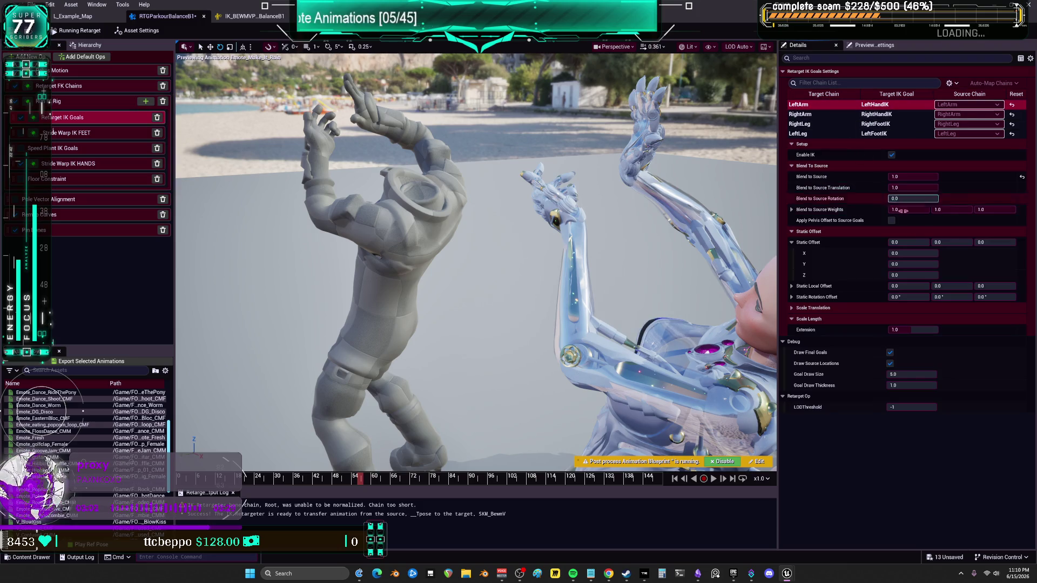
left_click_drag(907, 288, 913, 287)
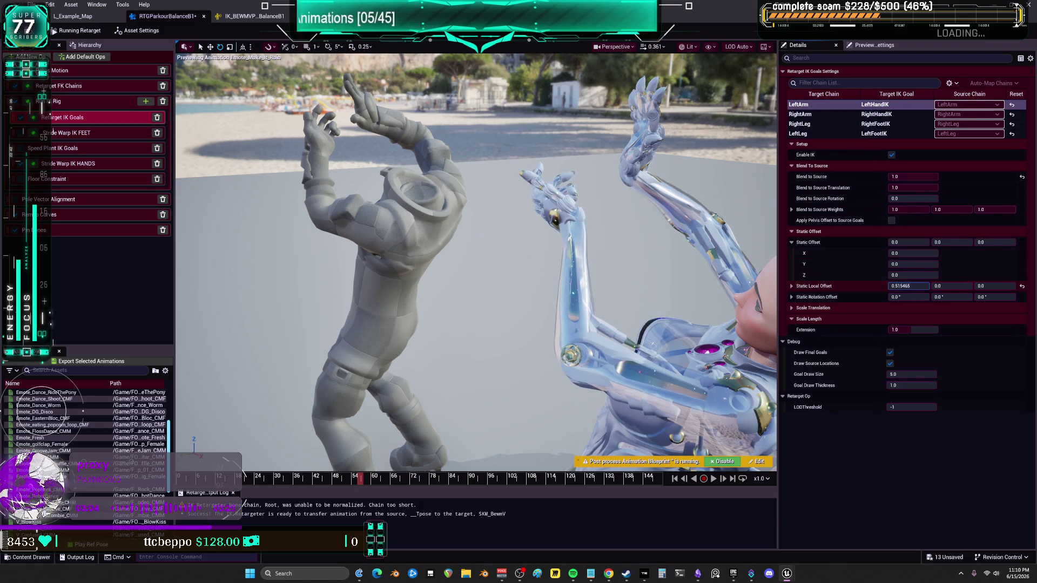
left_click_drag(985, 288, 924, 286)
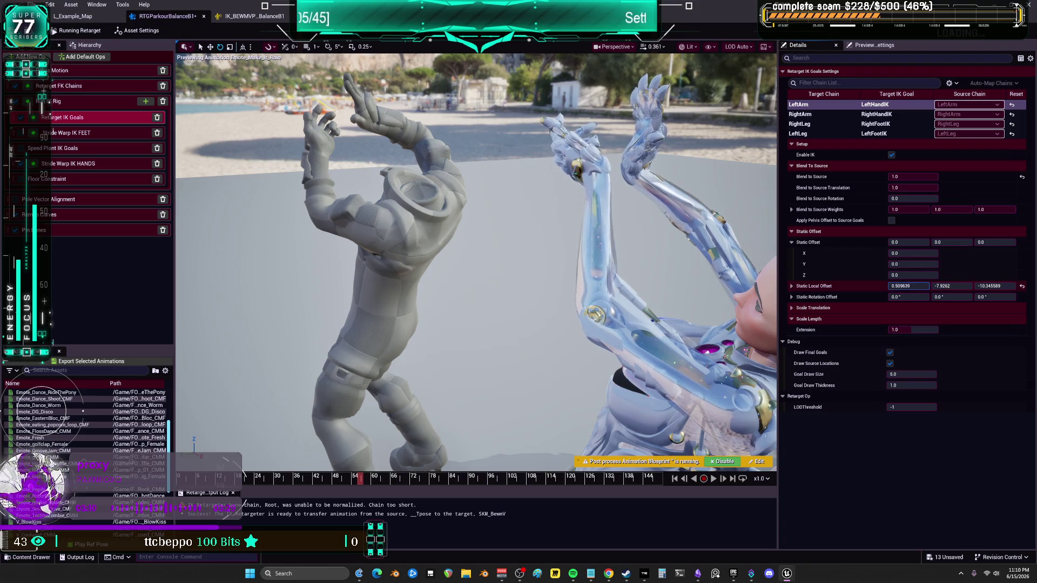
mouse_move(952, 297)
left_mouse_down()
mouse_move(920, 300)
mouse_move(994, 297)
mouse_move(953, 286)
mouse_move(968, 286)
left_mouse_up()
Give the RightArm goal local offset 10.08, -1.16, 6.94 and rotation -3.42, -1.57, -23.46
left_click(824, 115)
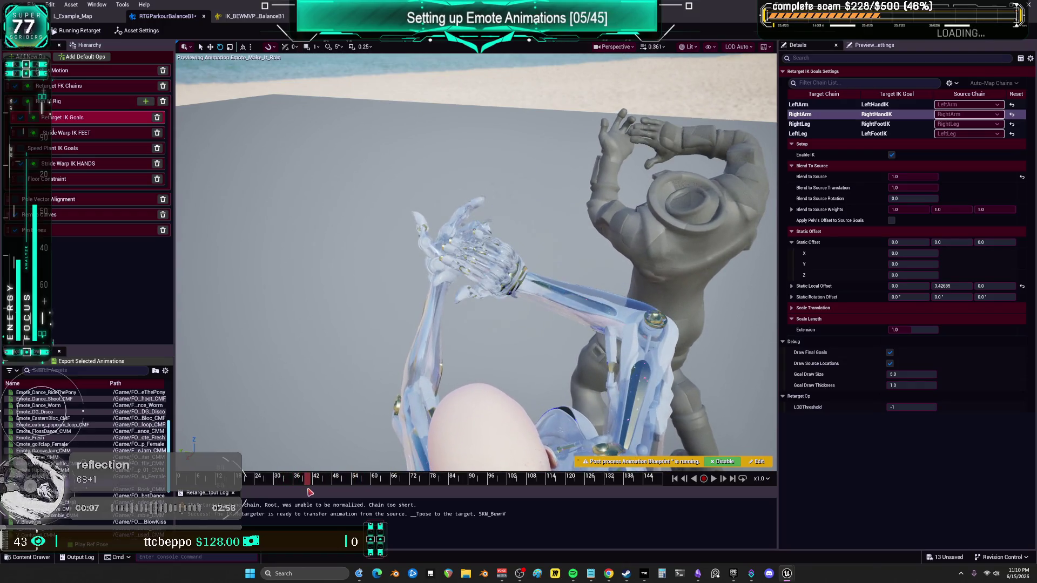
mouse_move(951, 286)
left_mouse_down()
mouse_move(924, 296)
mouse_move(909, 286)
mouse_move(994, 286)
left_mouse_up()
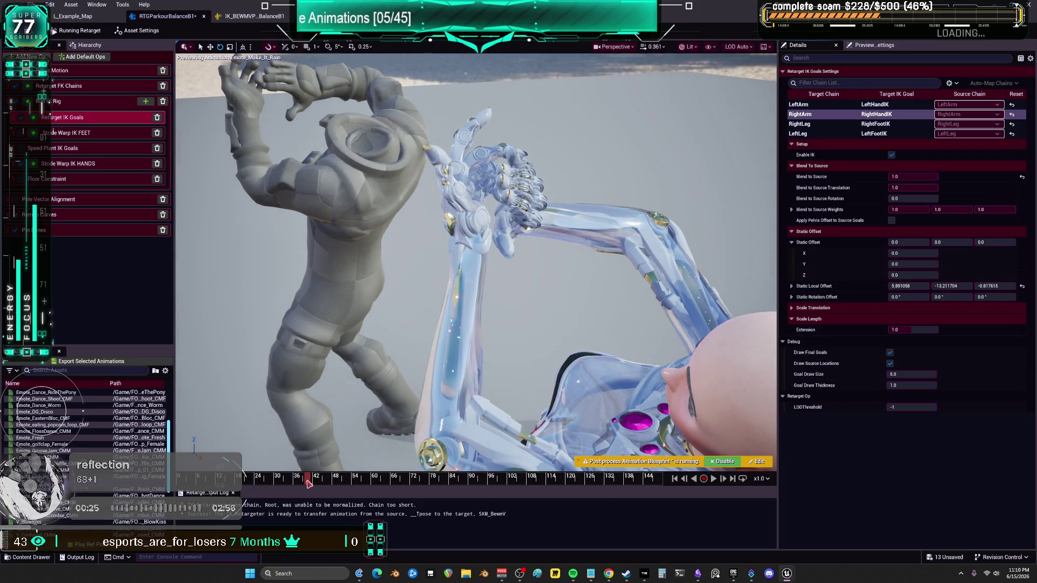
left_click_drag(314, 489, 301, 493)
left_click_drag(951, 296, 888, 297)
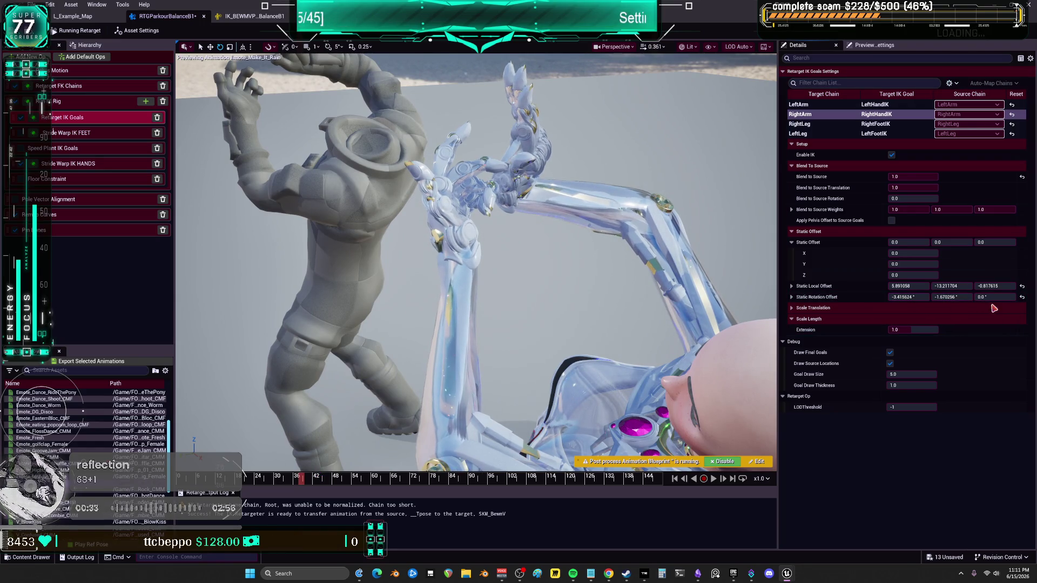
mouse_move(995, 297)
left_mouse_down()
mouse_move(954, 286)
mouse_move(1002, 286)
left_mouse_up()
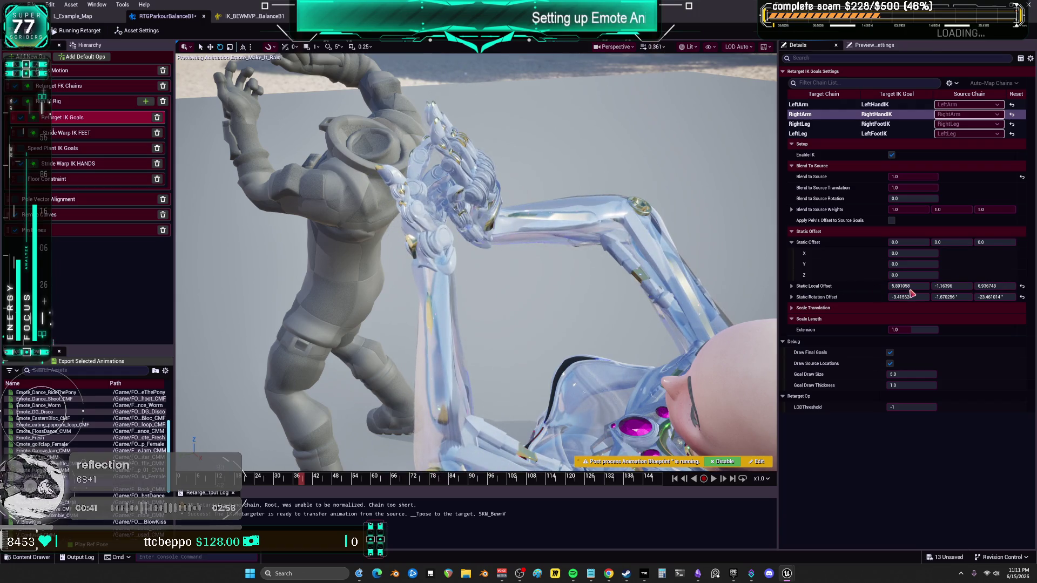
left_click_drag(909, 286, 920, 286)
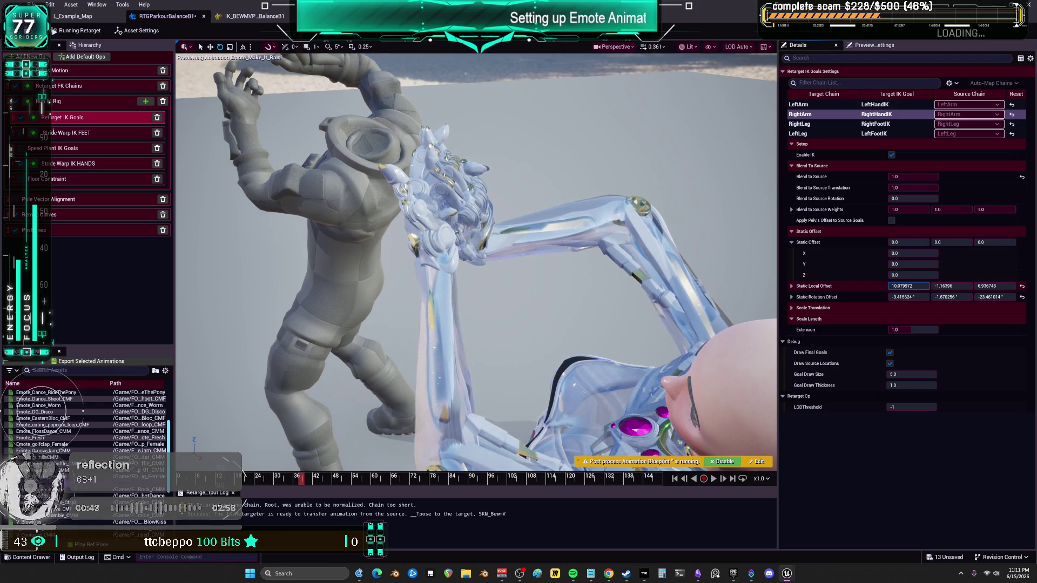
left_click(826, 104)
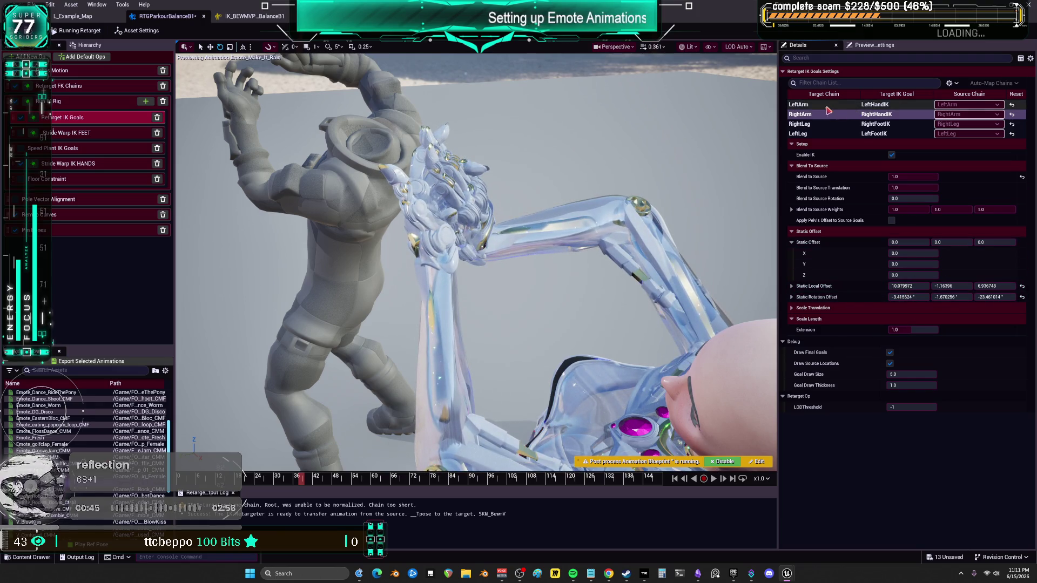
Fine-tune the LeftArm goal's Z offset and check the arms up to frame 52
mouse_move(995, 286)
left_mouse_down()
mouse_move(969, 287)
mouse_move(978, 286)
left_mouse_up()
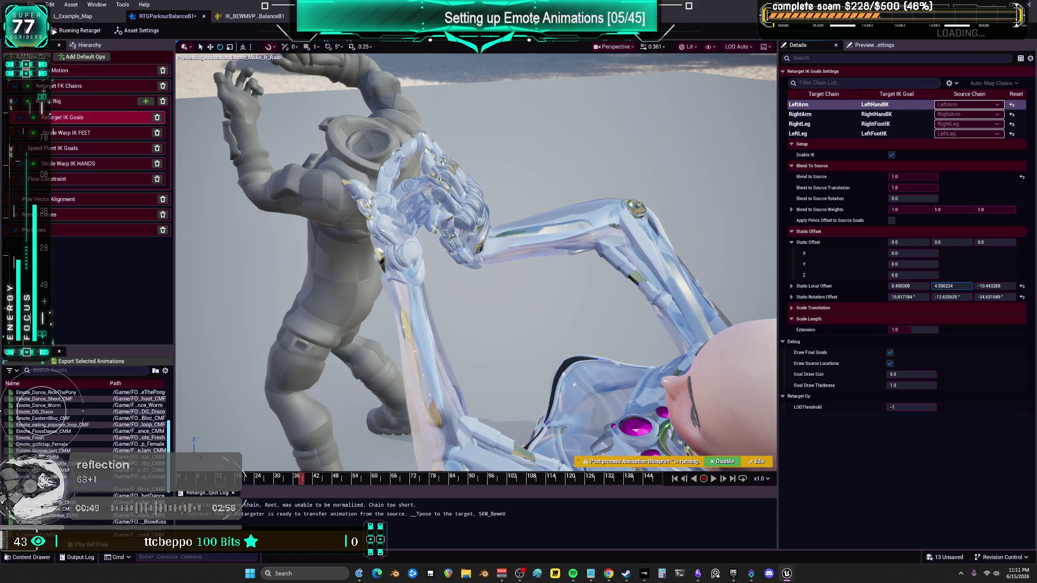
left_click_drag(353, 473, 270, 467)
mouse_move(291, 353)
left_mouse_down()
mouse_move(345, 319)
mouse_move(274, 359)
left_mouse_up()
left_click_drag(272, 484, 353, 476)
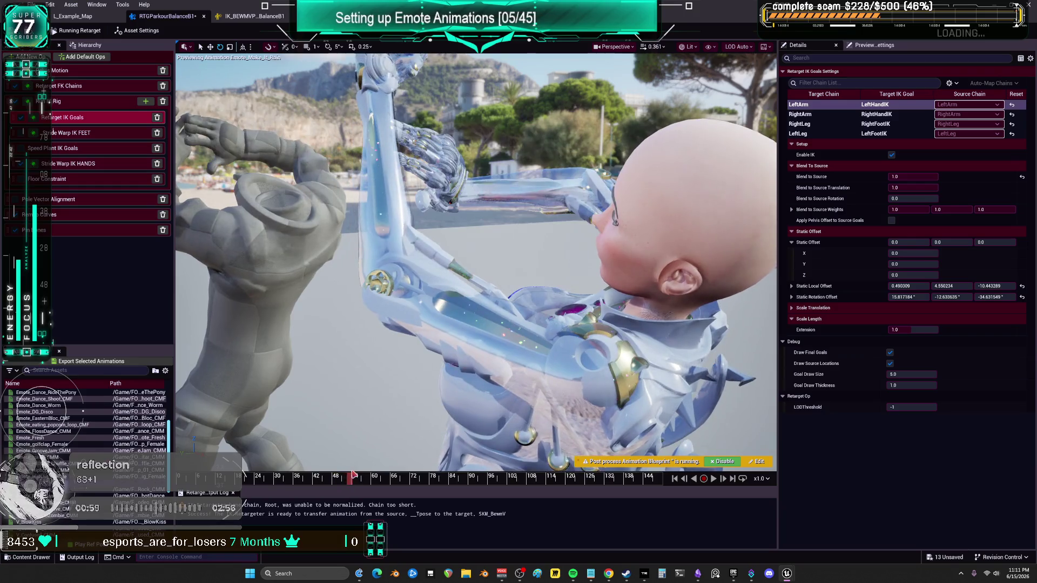
Reset the arm goal's static position and rotation offsets to zero and toggle RightArm IK off and on
scroll(475, 270, "down", 5)
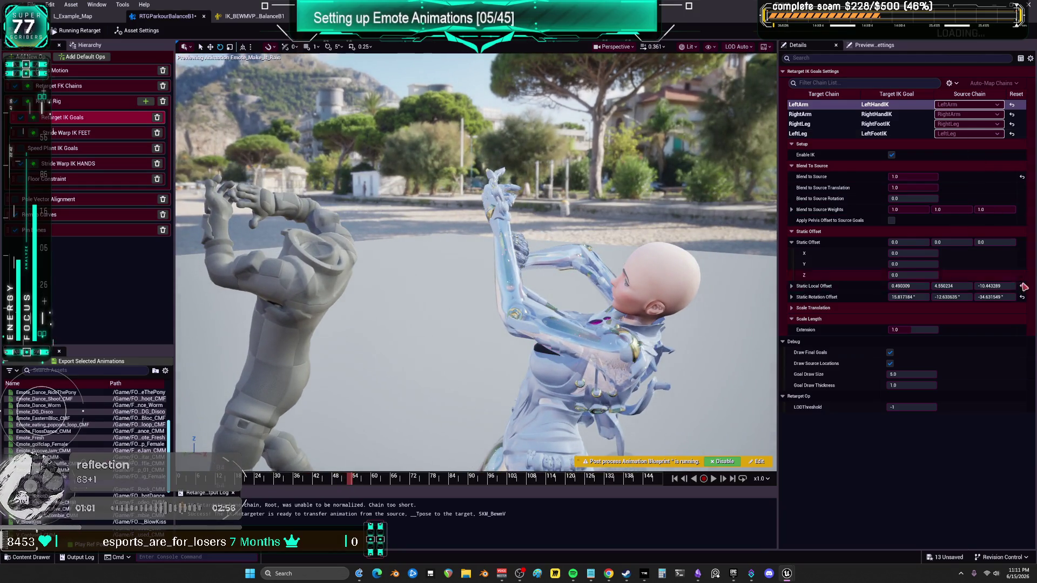
left_click(1022, 297)
left_click(1021, 286)
left_click(894, 114)
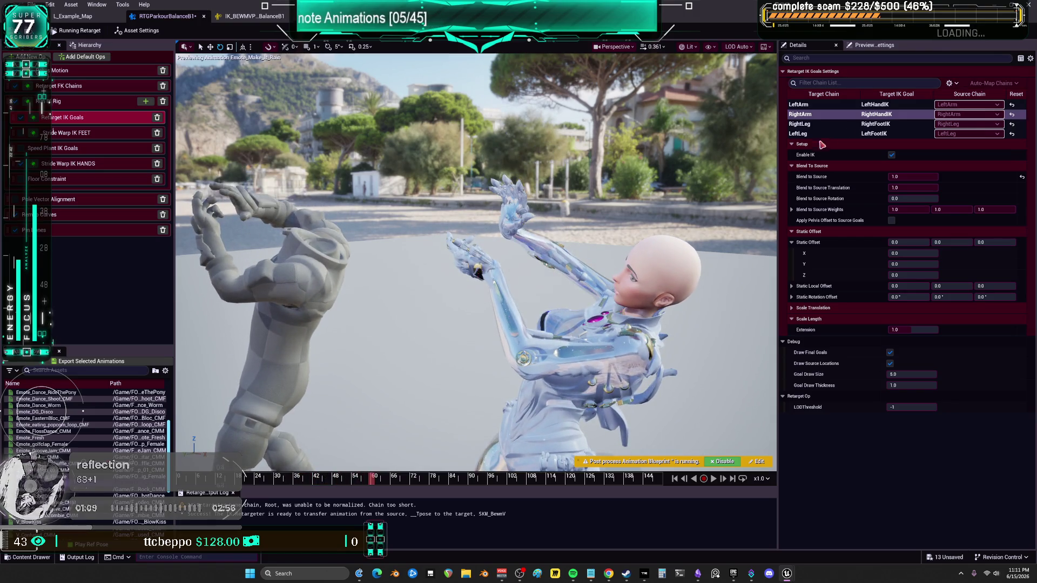
left_click(891, 156)
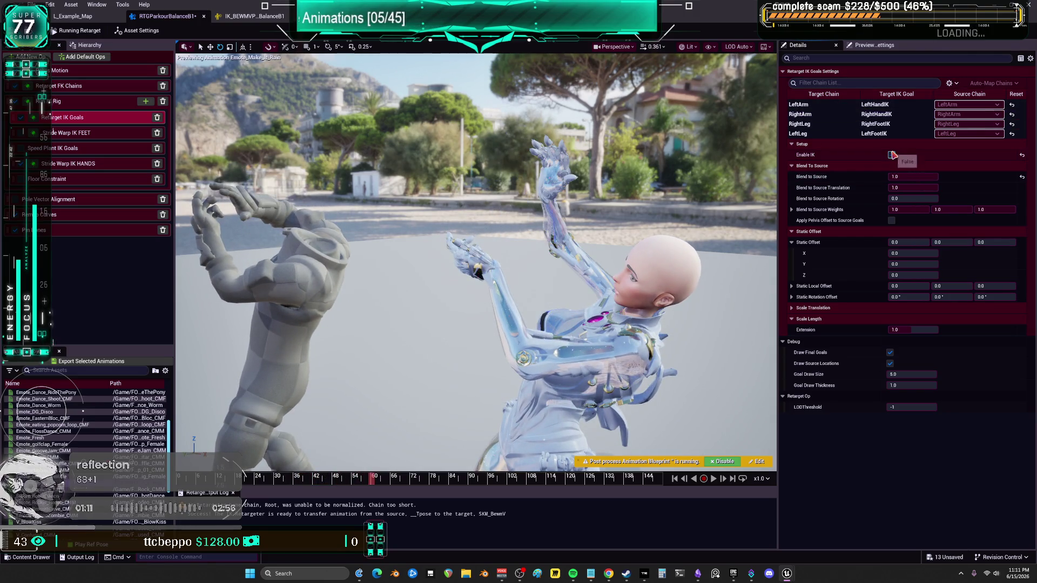
left_click(892, 155)
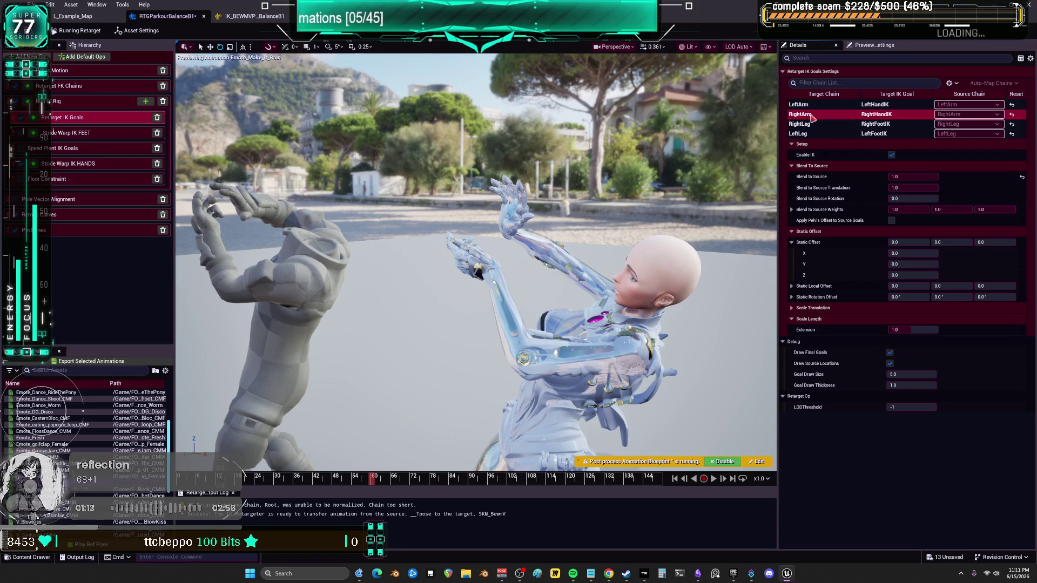
left_click(802, 114)
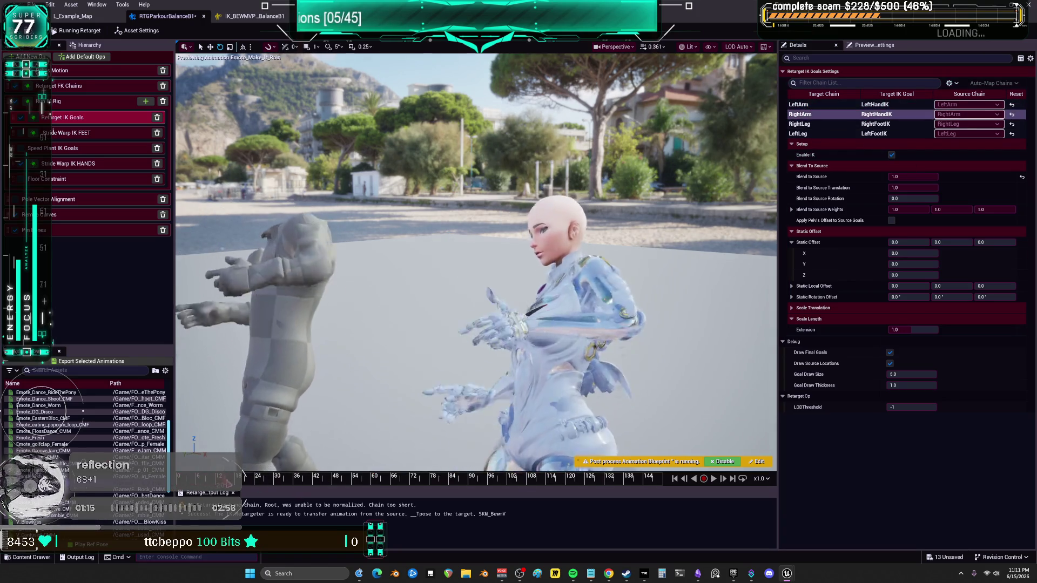
Scrub the preview between frames 60 and 24 and frame the robot up close
left_click_drag(311, 471, 538, 439)
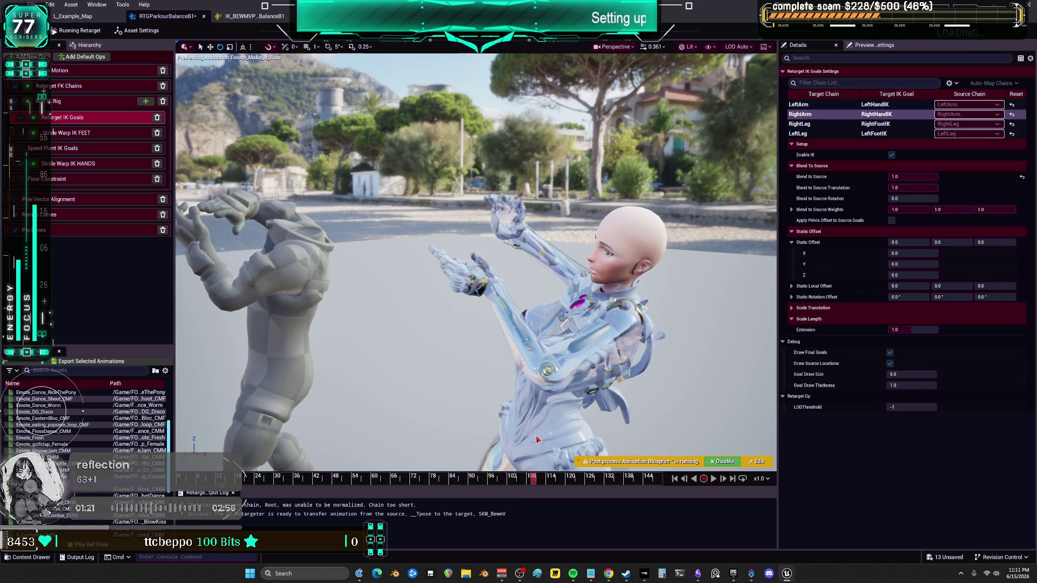
left_click(297, 479)
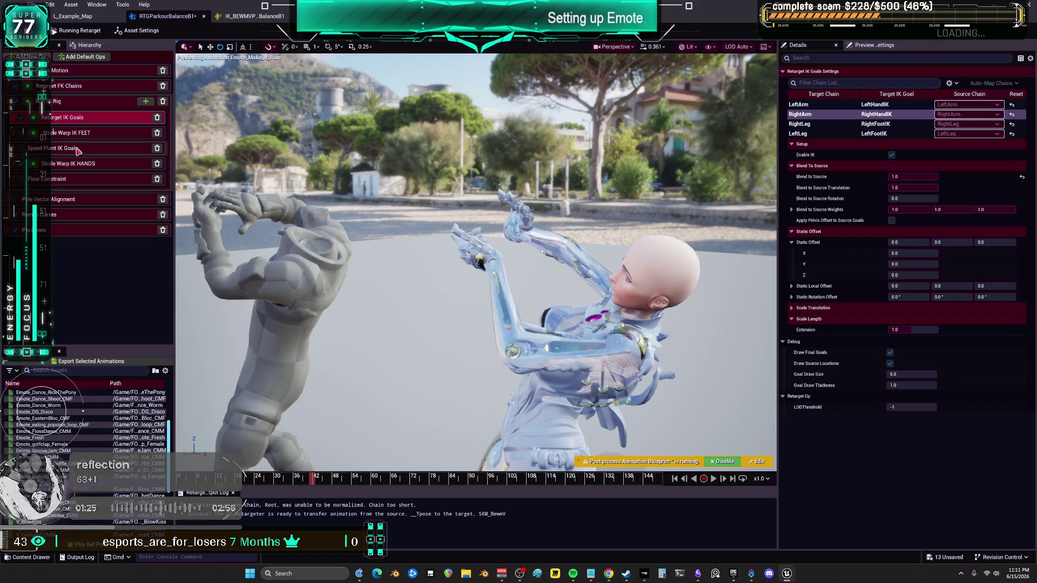
left_click_drag(326, 482, 256, 474)
left_click_drag(476, 270, 459, 248)
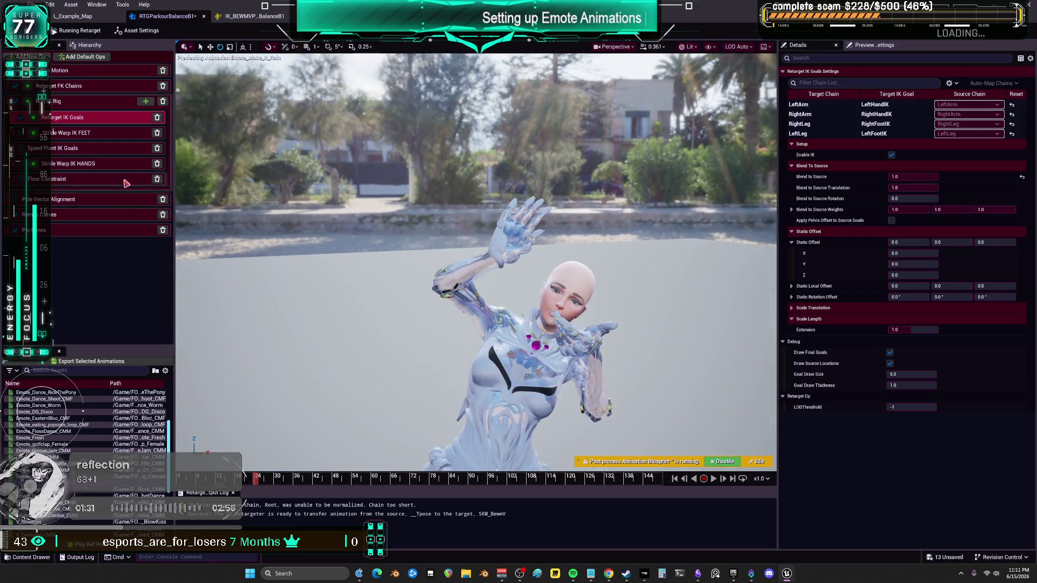
left_click(97, 101)
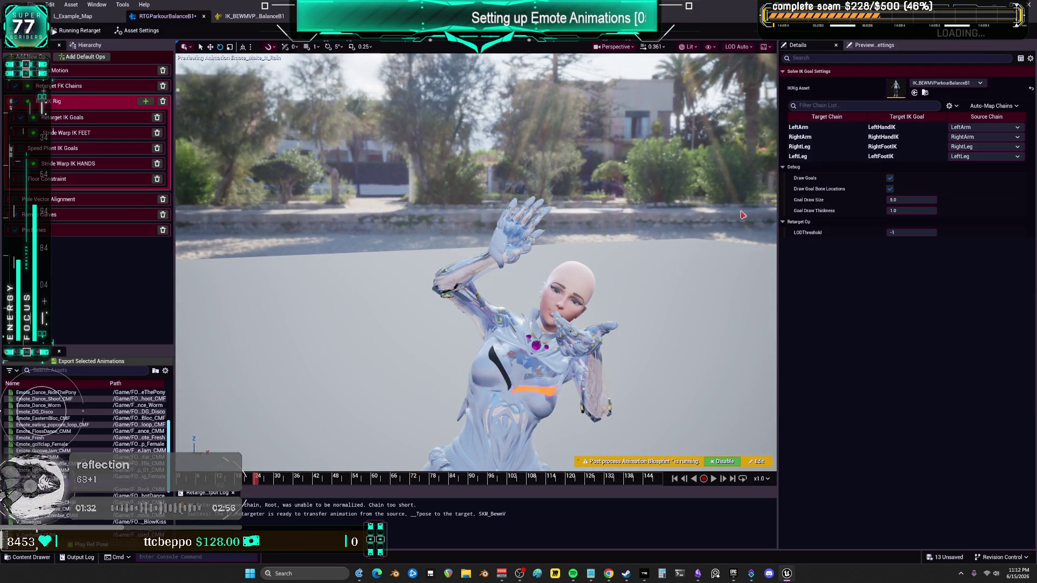
Set the RightArm FK chain's rotation to One to One and try Absolute translation
left_click(86, 85)
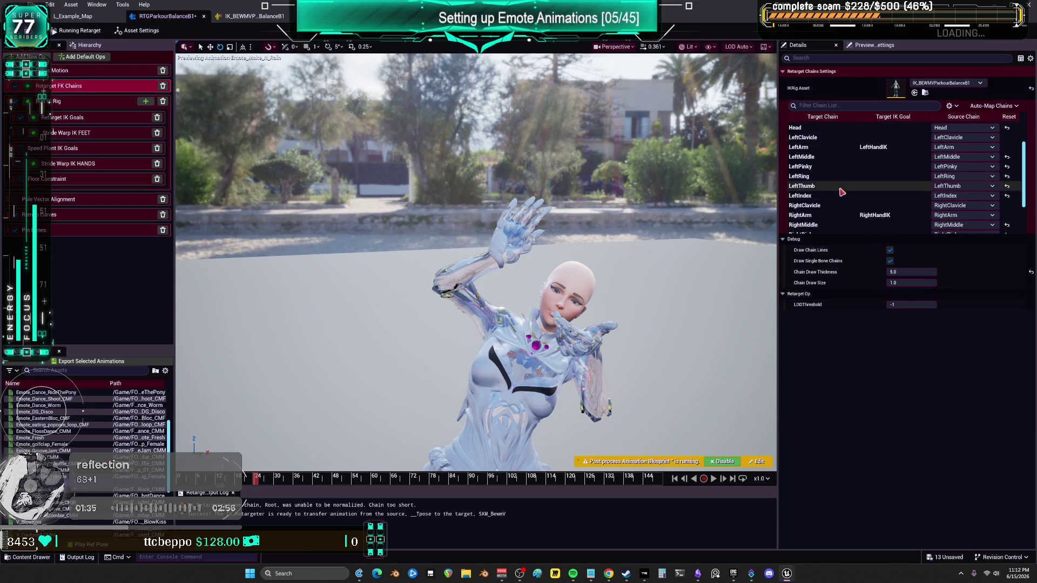
left_click(832, 215)
left_click(913, 261)
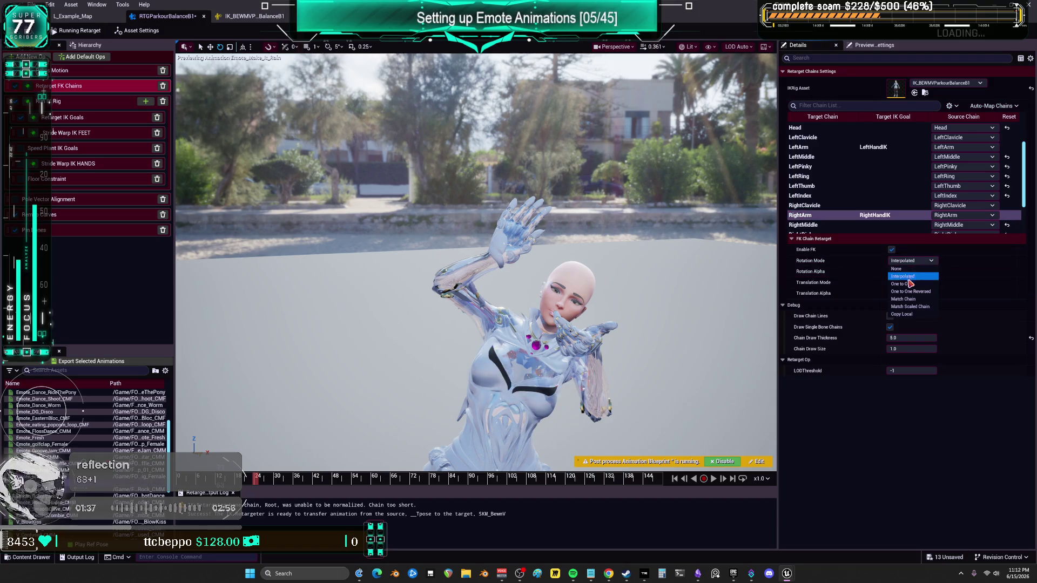
left_click(911, 283)
left_click(913, 282)
left_click(918, 307)
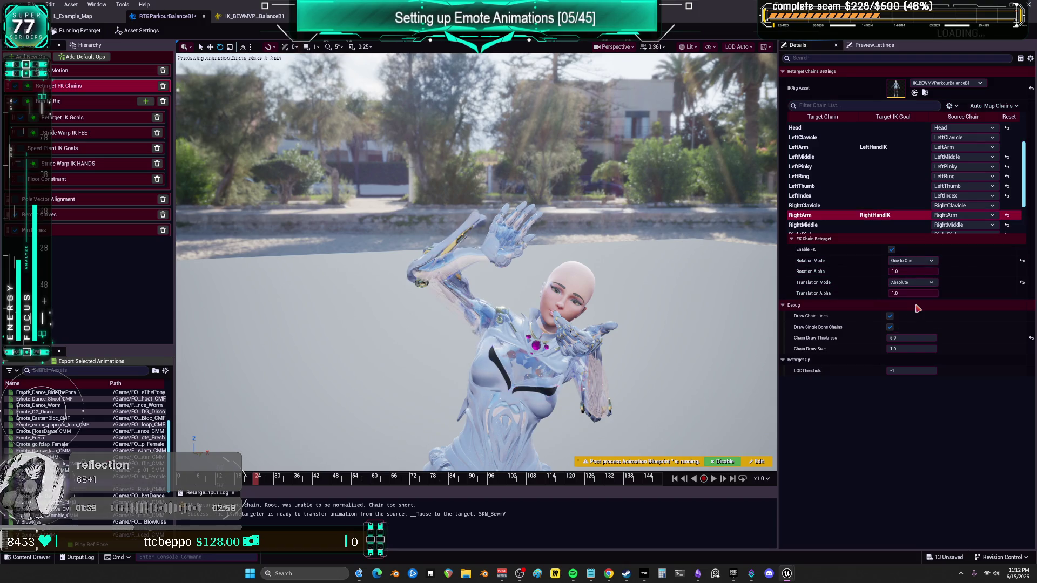
Try Globally Scaled, Orient and Scale, then uniform bone-length stretch translation on RightArm
left_click(913, 282)
left_click(913, 297)
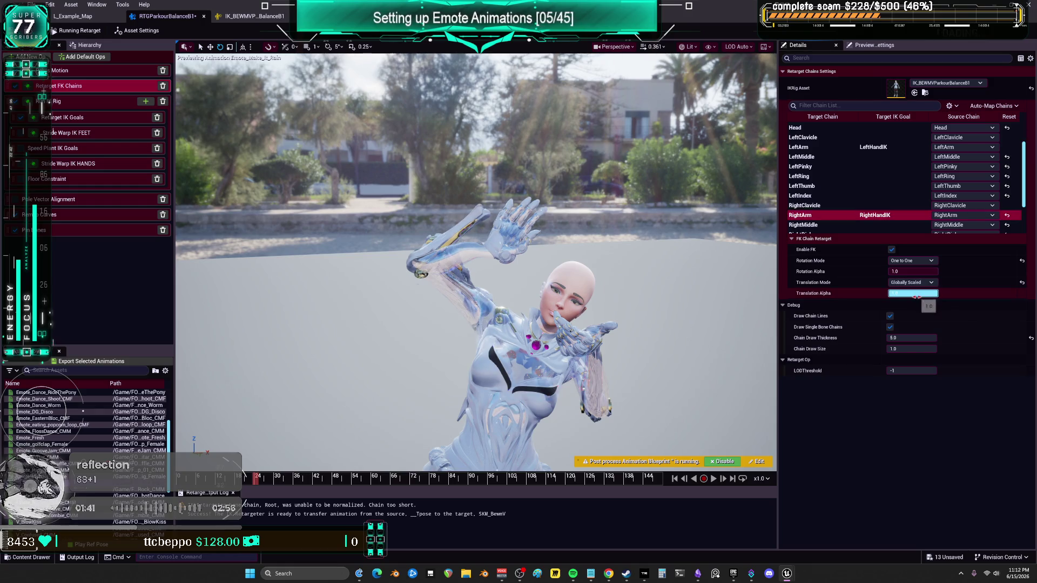
left_click(912, 283)
left_click(907, 328)
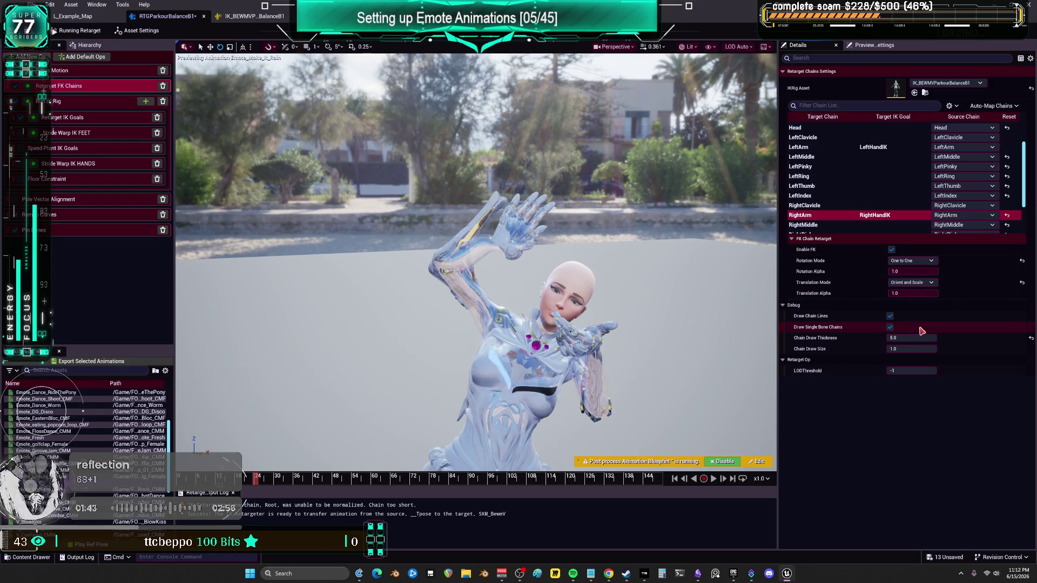
left_click(912, 282)
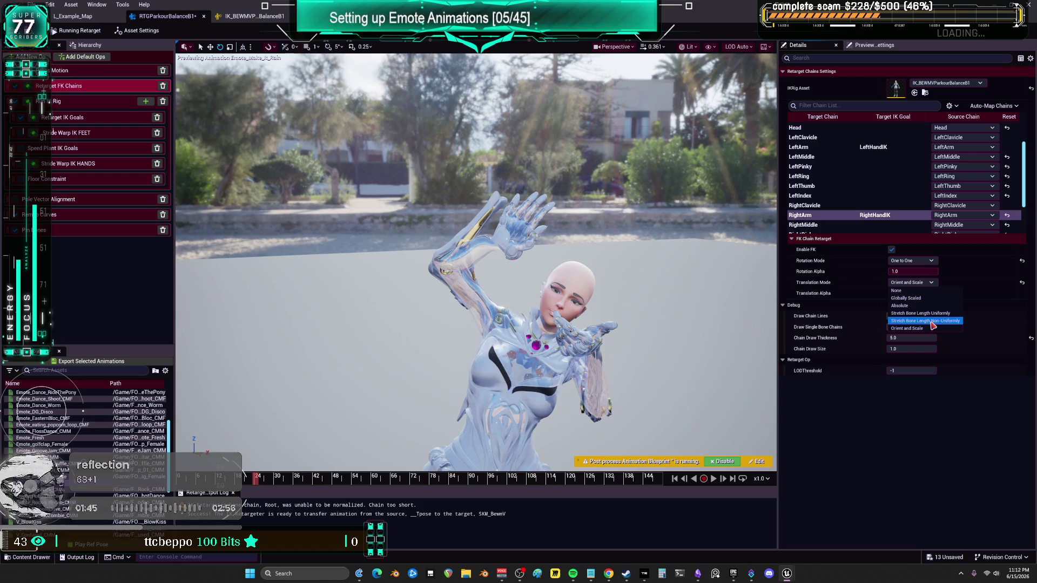
left_click(930, 313)
scroll(855, 208, "down", 3)
scroll(853, 205, "up", 3)
Set LeftArm translation to None after previewing uniform stretch and Absolute on the emote
left_click(864, 157)
left_click(924, 283)
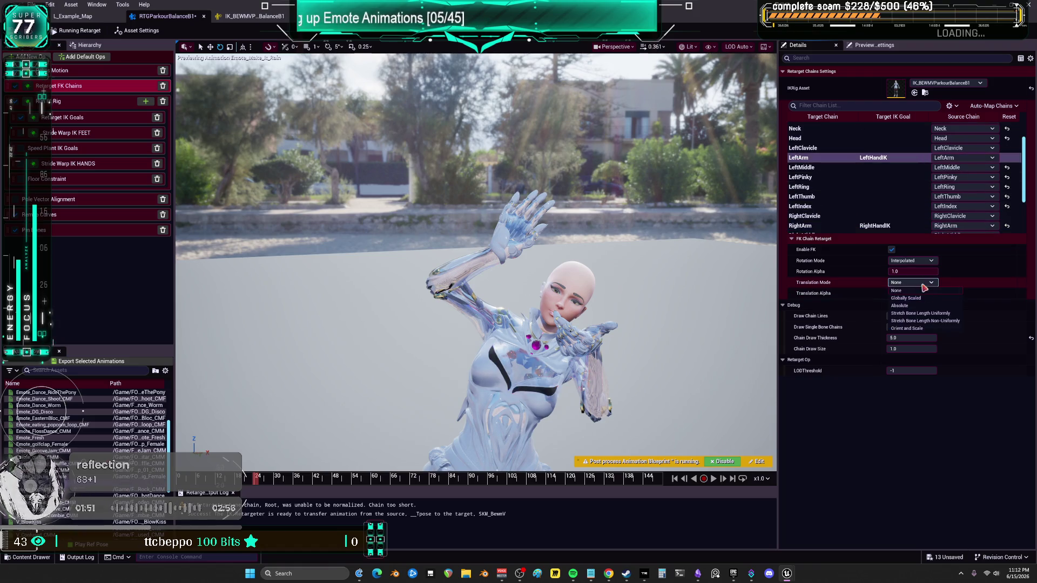
left_click(940, 313)
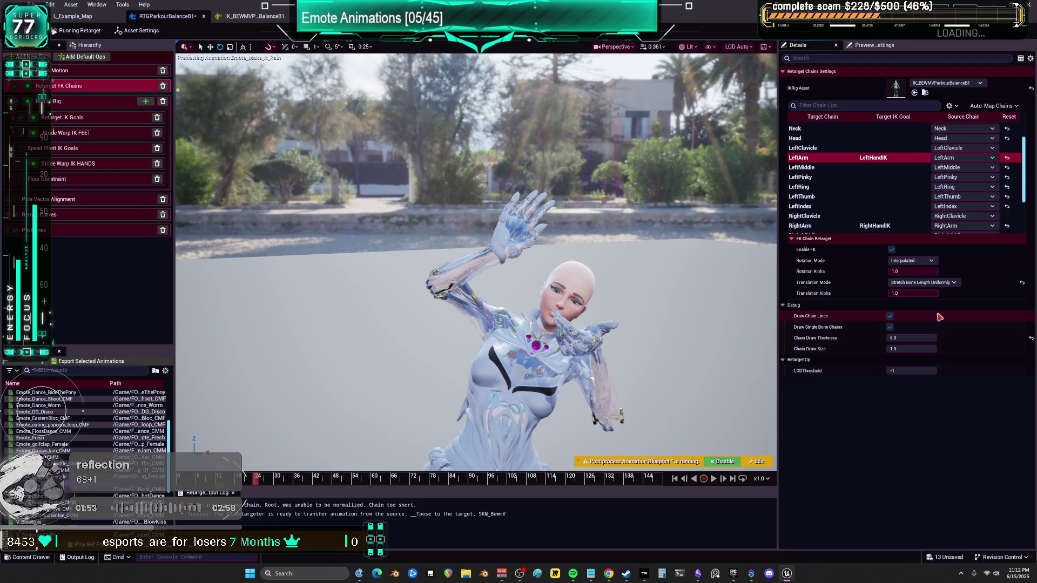
mouse_move(486, 270)
left_mouse_down()
mouse_move(378, 272)
mouse_move(390, 419)
left_mouse_up()
mouse_move(257, 477)
left_mouse_down()
mouse_move(187, 476)
mouse_move(324, 476)
left_mouse_up()
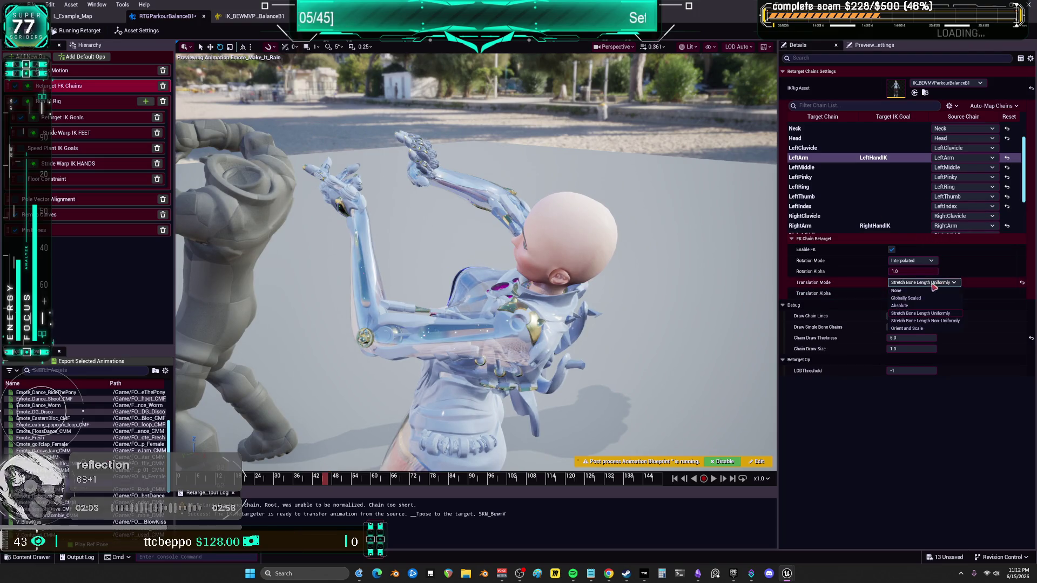
left_click(916, 306)
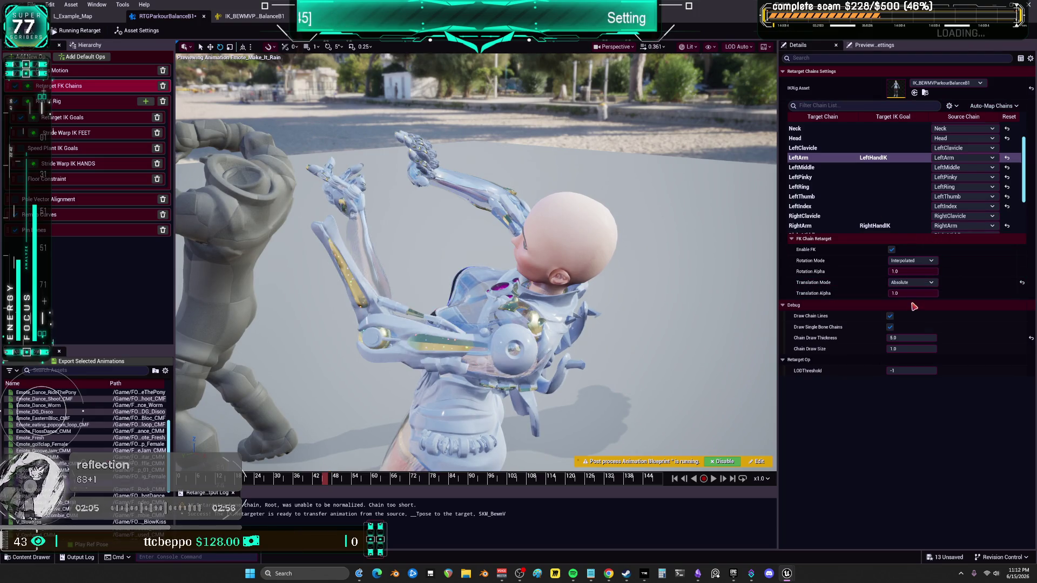
left_click(911, 282)
left_click(912, 292)
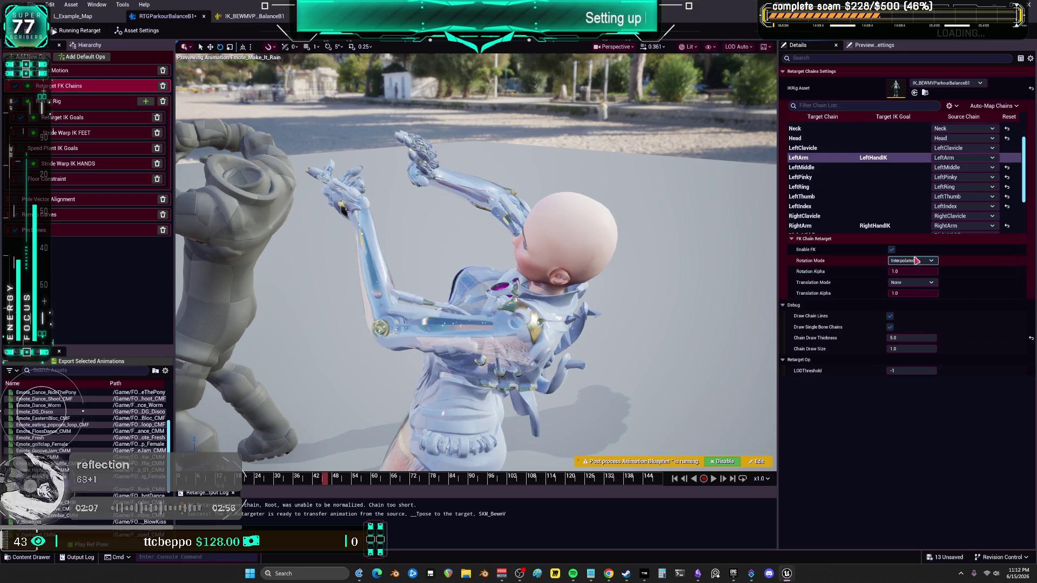
Edit both arm chains together, settling on One to One Reversed rotation and None translation
left_click(855, 226, "ctrl")
left_click(911, 282)
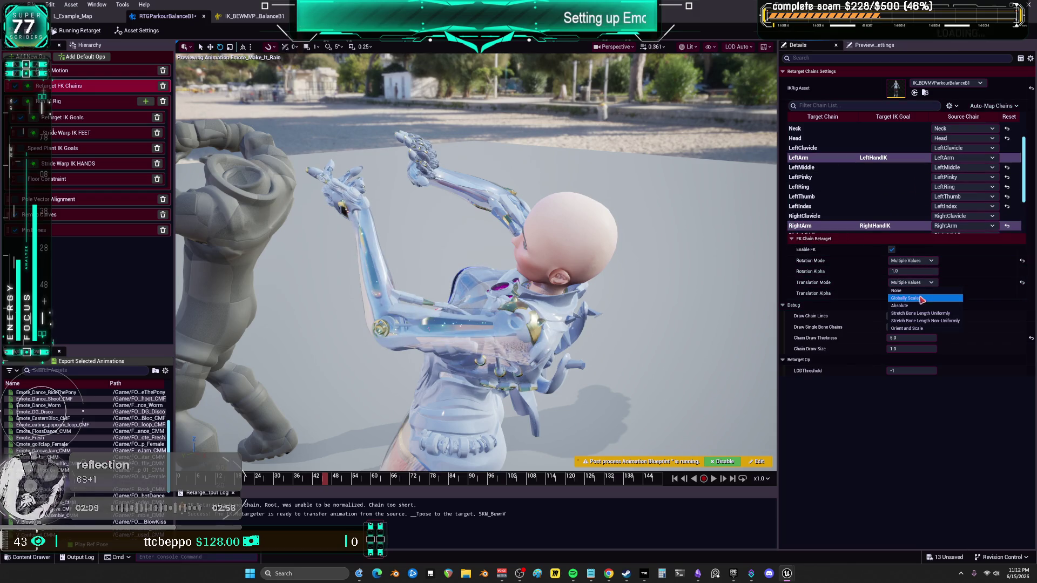
left_click(921, 298)
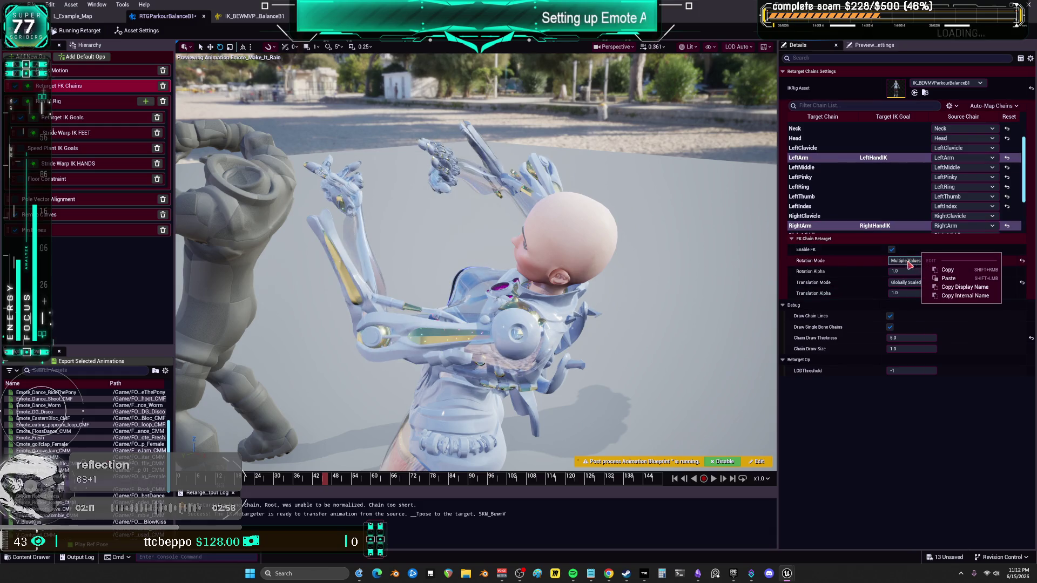
left_click(911, 261)
left_click(911, 292)
left_click(913, 282)
left_click(912, 291)
left_click(913, 261)
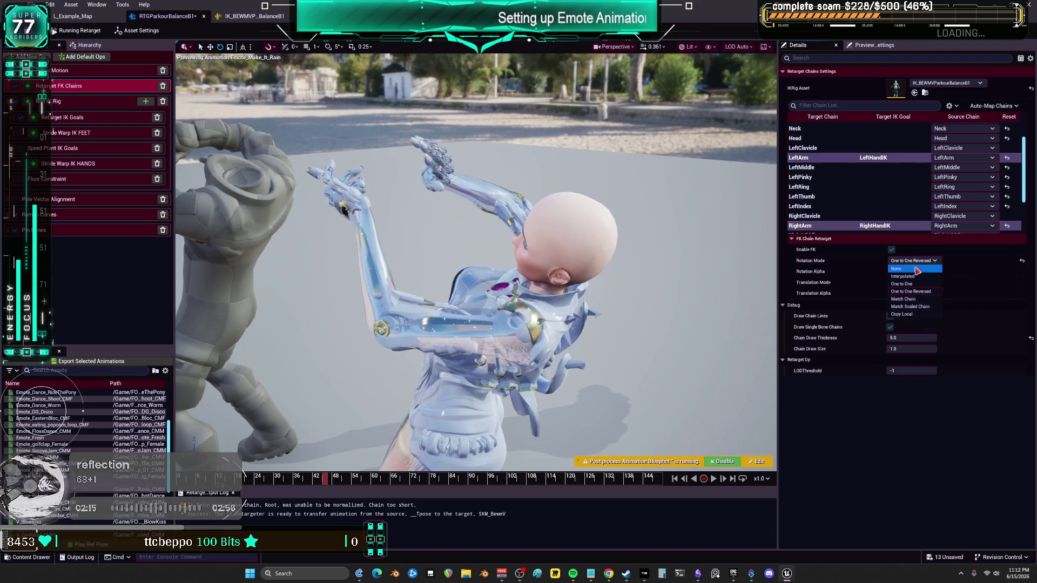
left_click(923, 284)
left_click(915, 261)
left_click(912, 292)
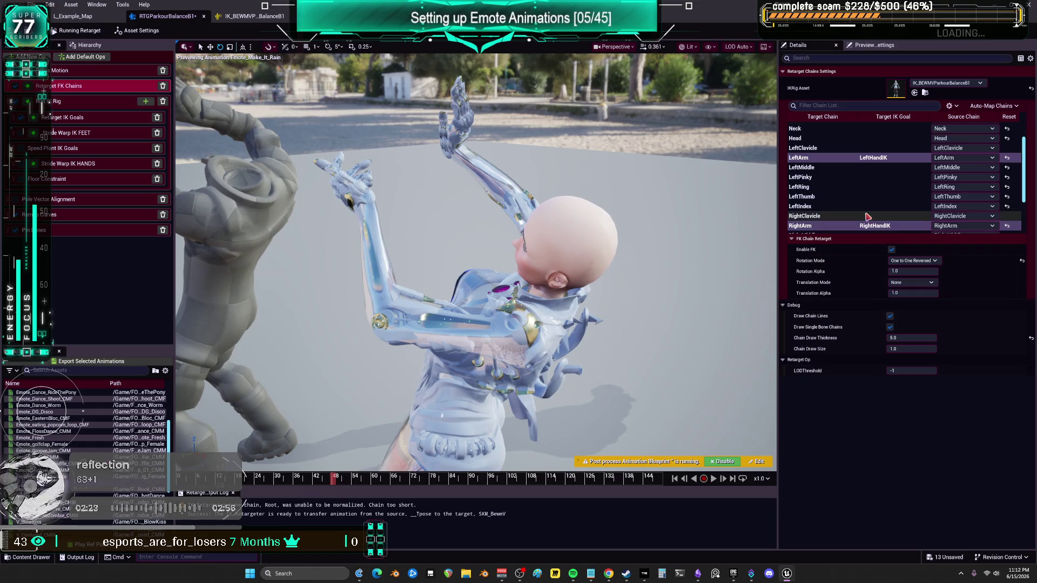
left_click(851, 167)
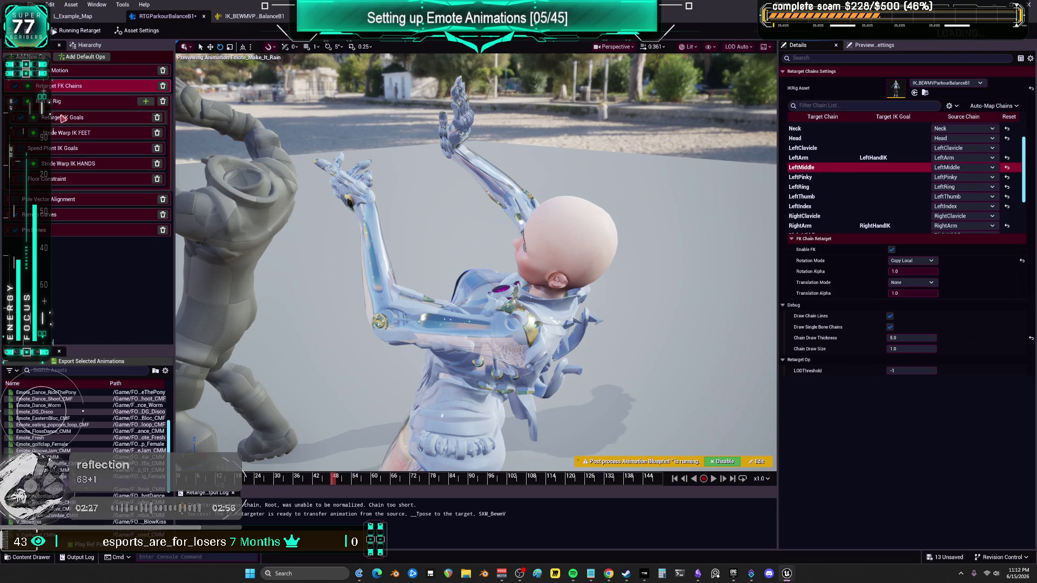
Select both arm goals in the IK goal retargeting settings, leaving IK enabled
left_click(75, 104)
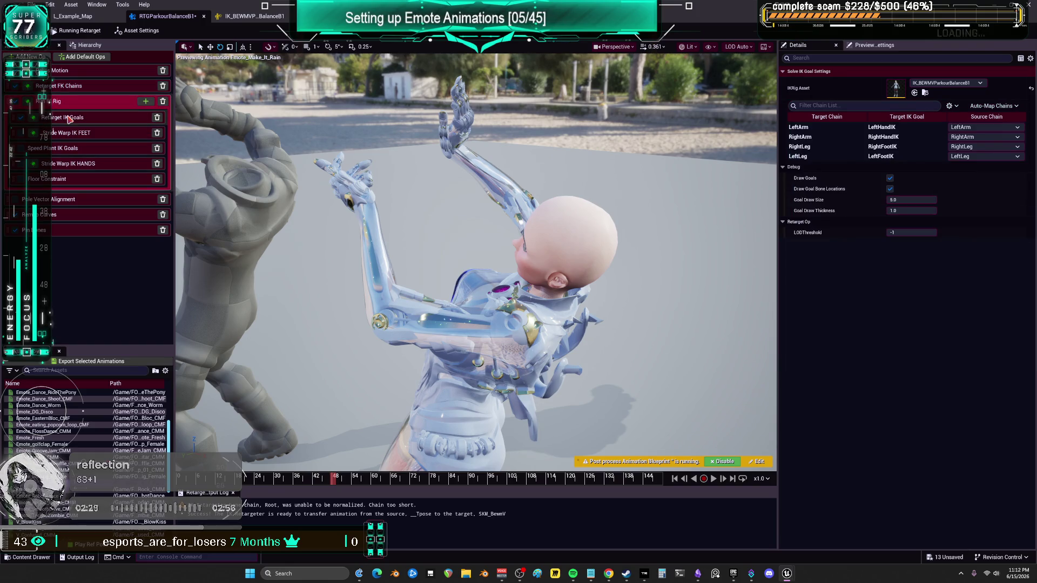
left_click(69, 119)
left_click(804, 104)
left_click(818, 114, "shift")
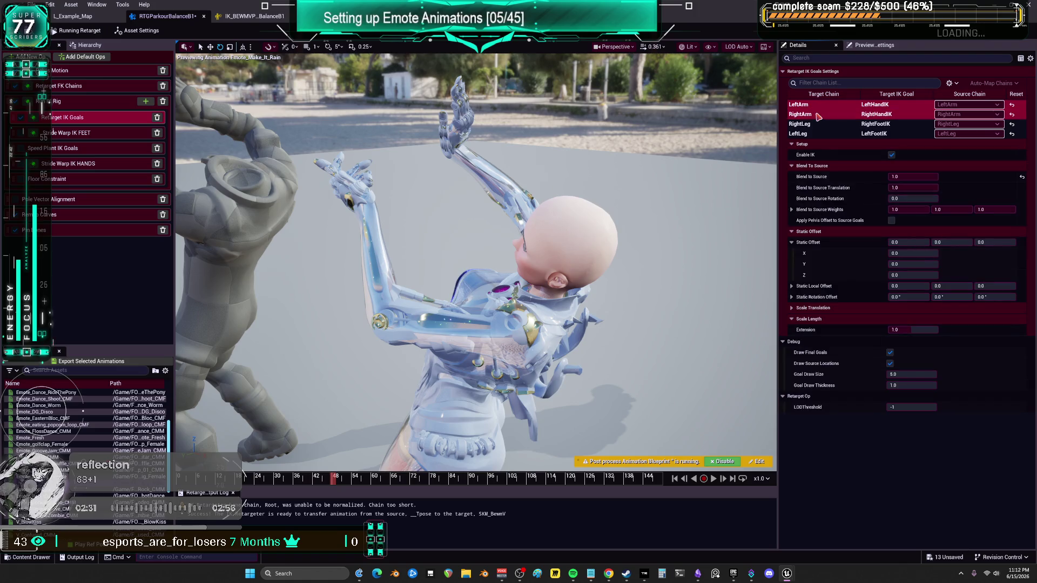
left_click(892, 155)
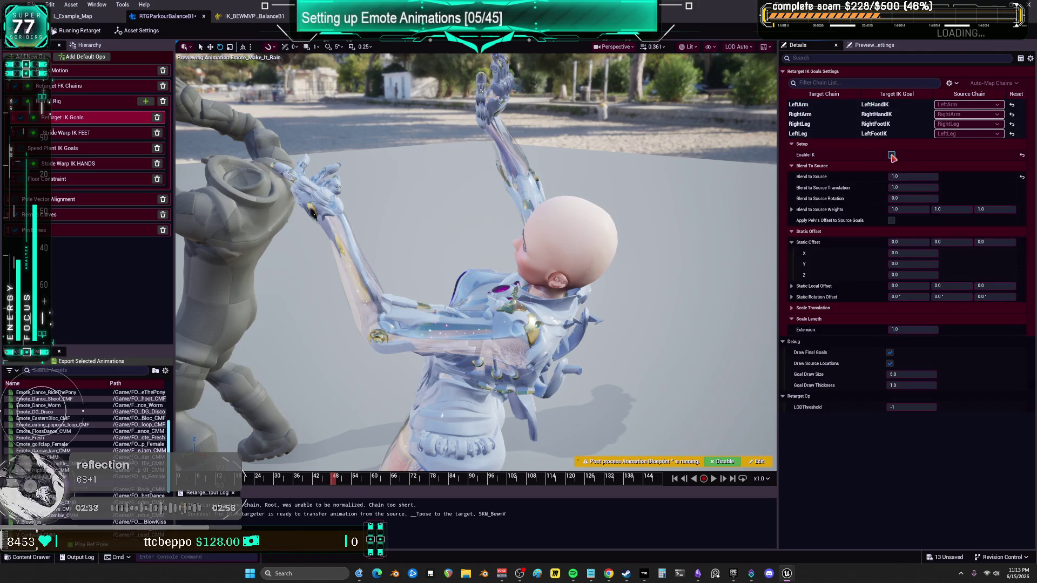
left_click(892, 155)
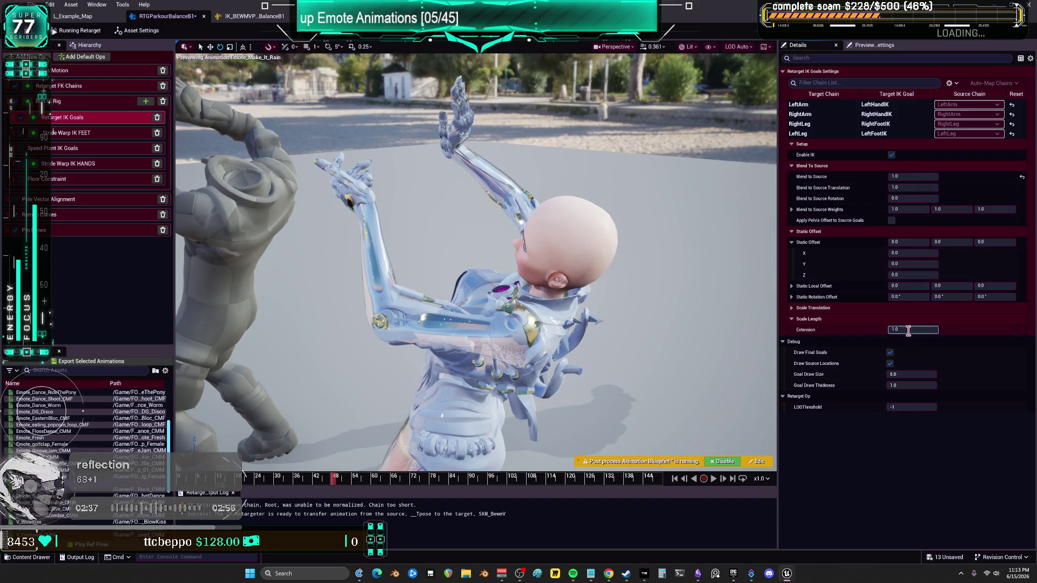
Try an Extension of 0.8 and Scale Vertical of 0.8 then 0.9 on the arm goals
left_click(791, 308)
left_click(913, 341)
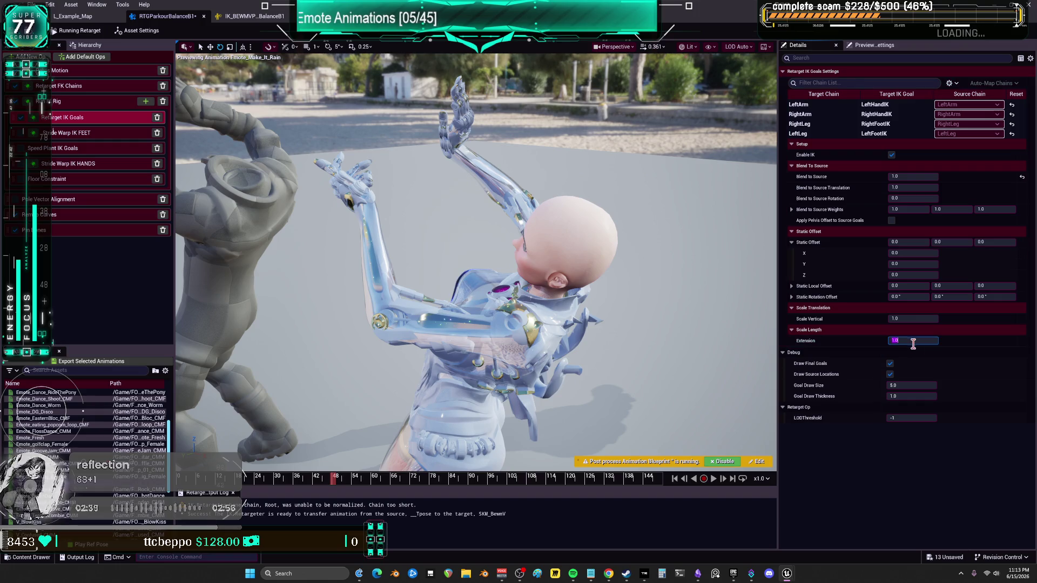
type("0.8")
key("Return")
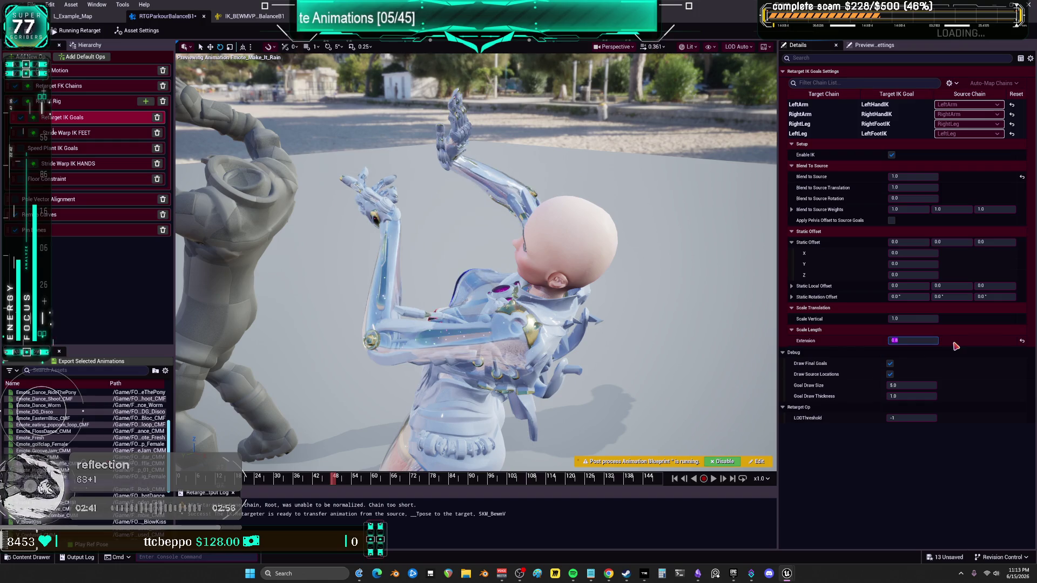
key("Return")
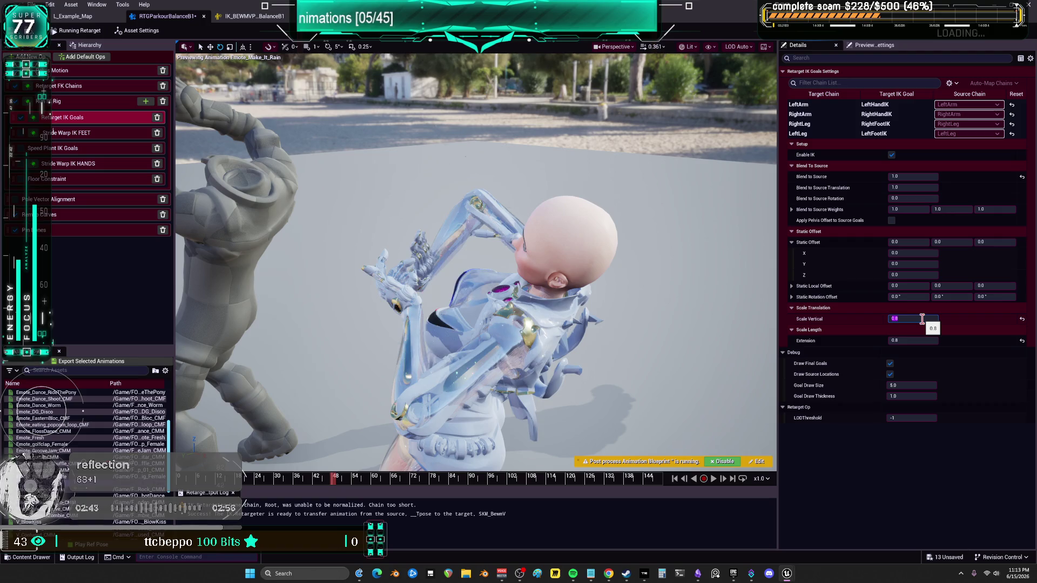
type("0.9")
key("Return")
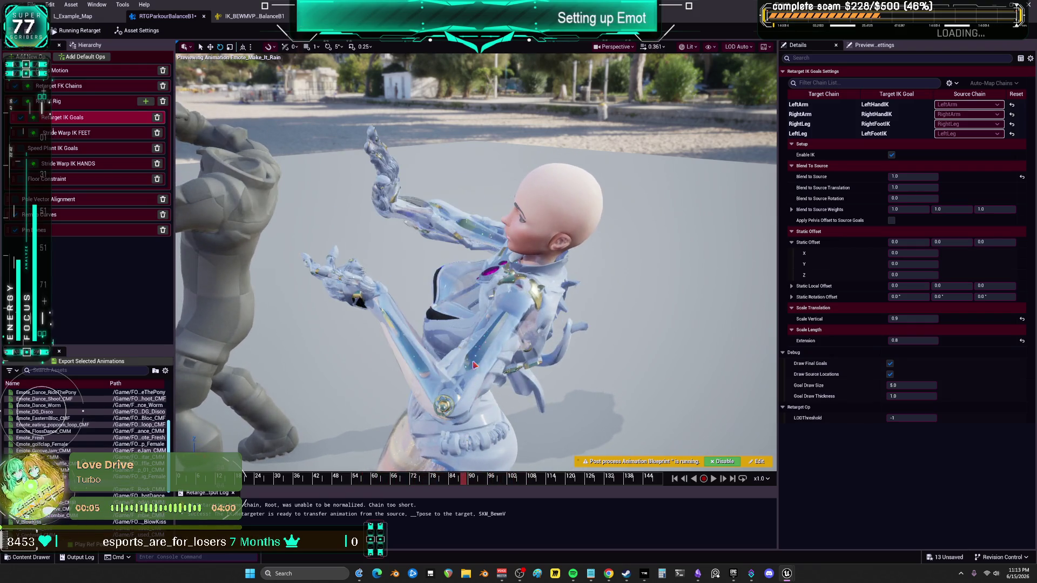
key("f")
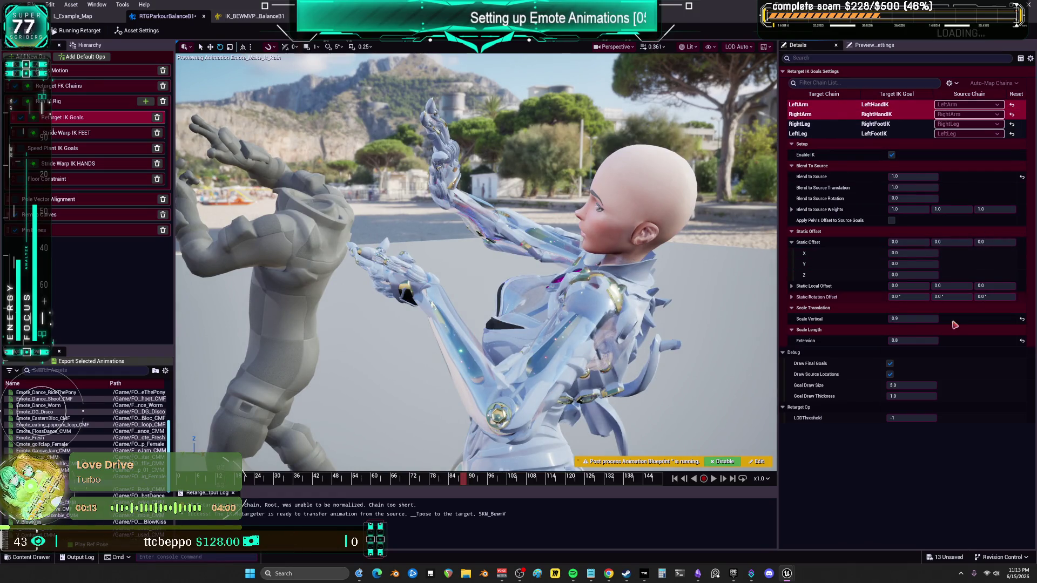
Settle Scale Vertical at 0.95 and Extension at 1.0, then scrub the emote preview
left_click(926, 319)
type("1")
key("Return")
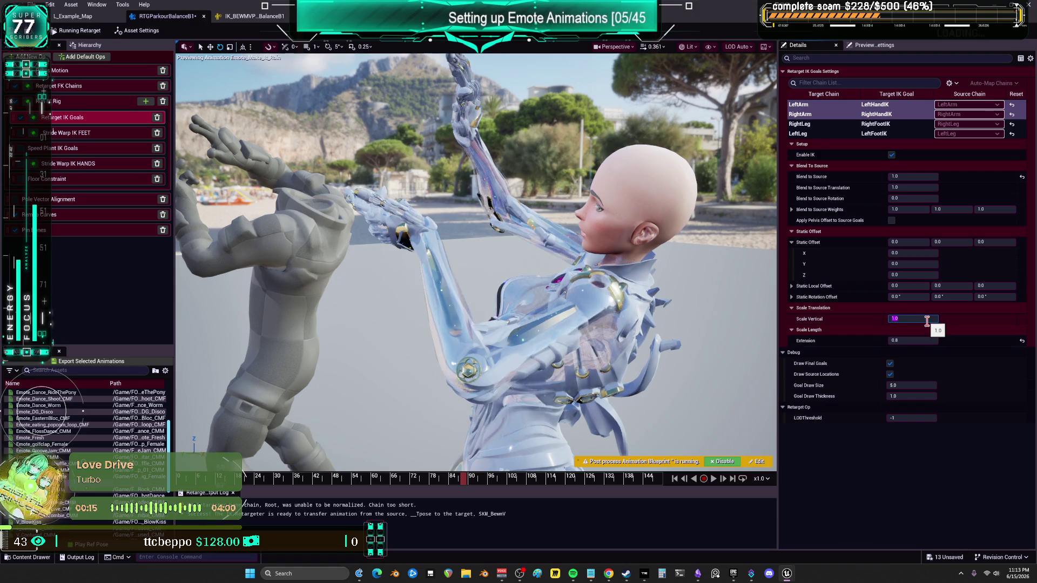
type("5")
key("Return")
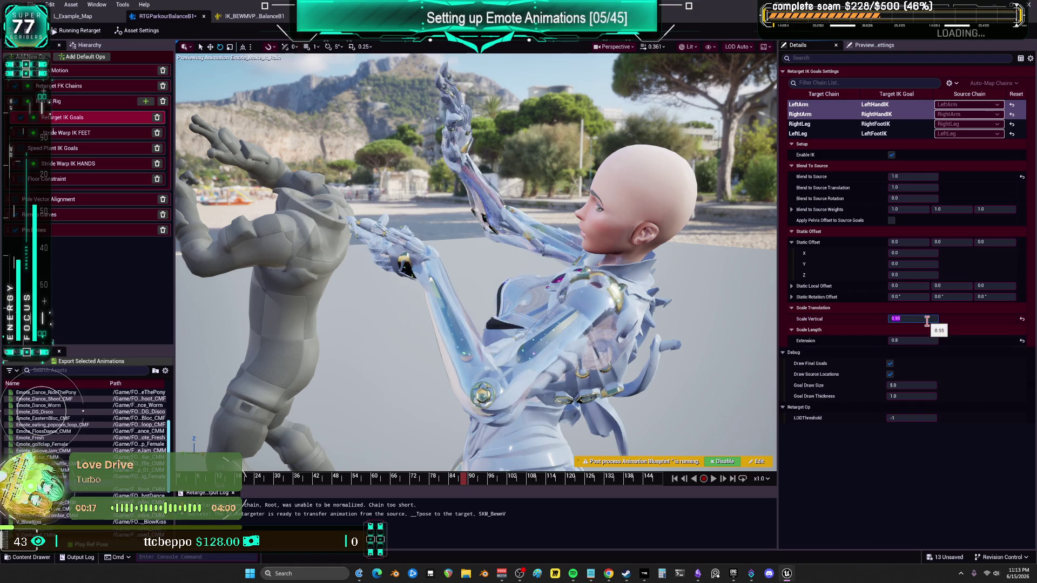
left_click(917, 340)
key("Return")
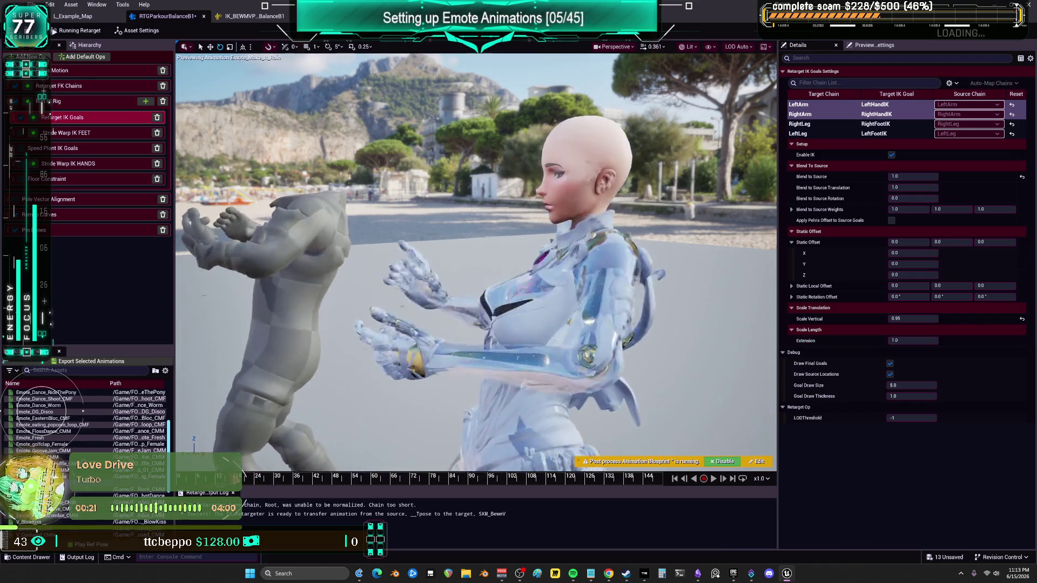
left_click(252, 478)
left_click_drag(252, 479, 488, 482)
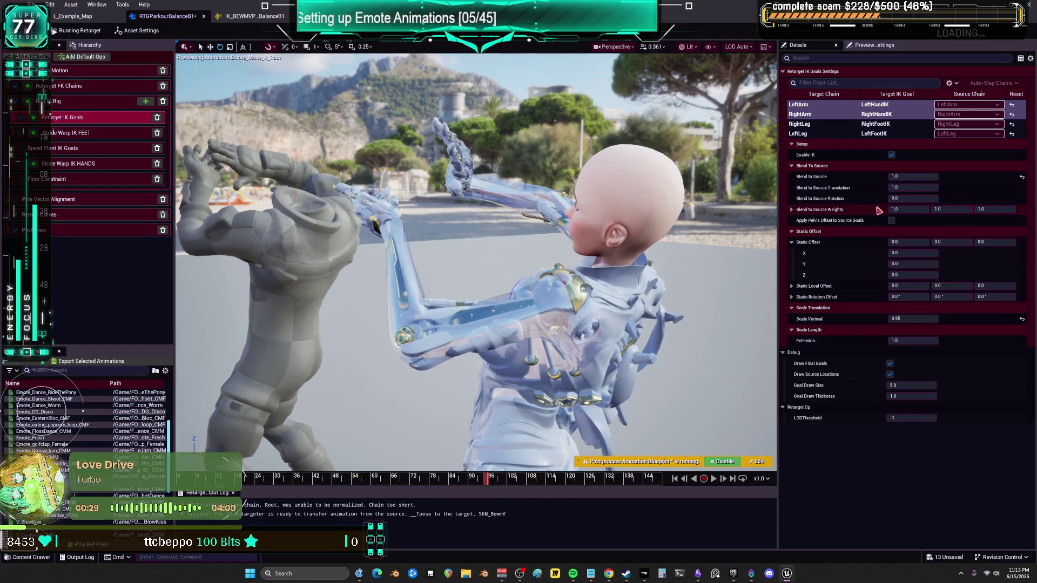
Give the LeftArm IK goal a static offset of X 2.063654, Y -8.909474
left_click(832, 115)
left_click(828, 105)
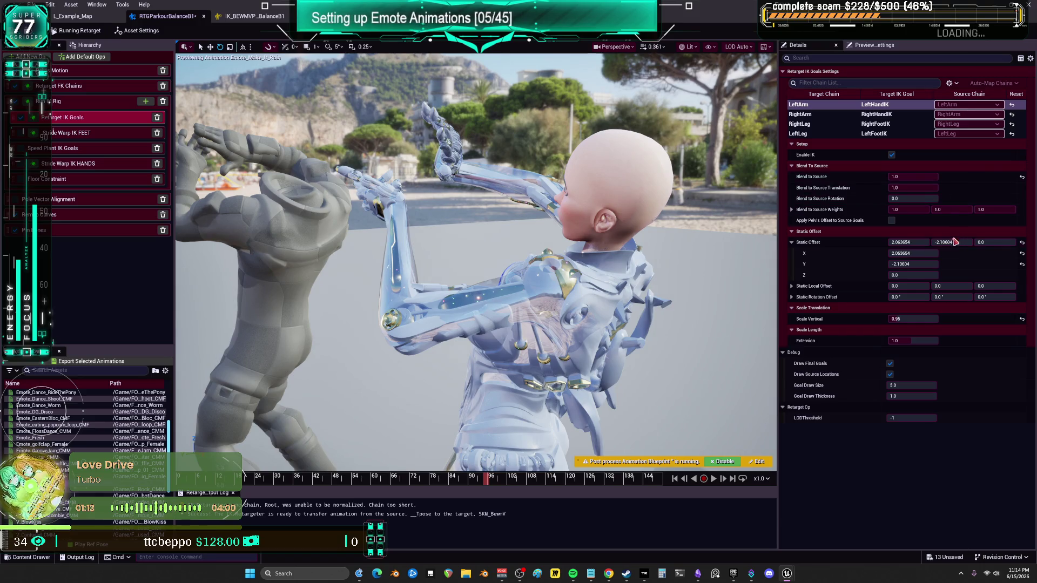
left_click_drag(951, 241, 934, 242)
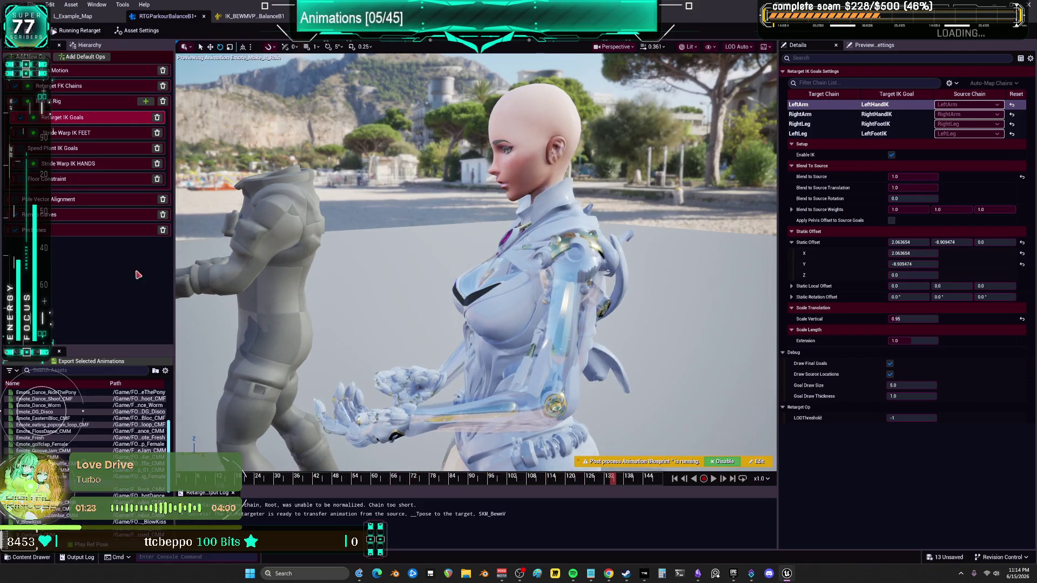
Batch export the retargeted emote to SKM_BewmV with default export options
left_click(105, 362)
left_click(573, 414)
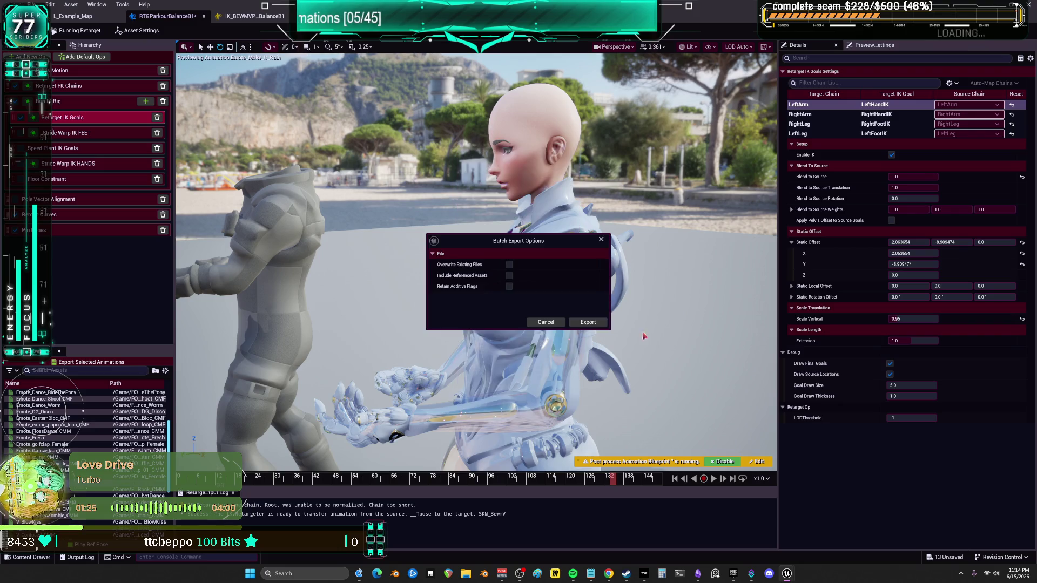
left_click(606, 321)
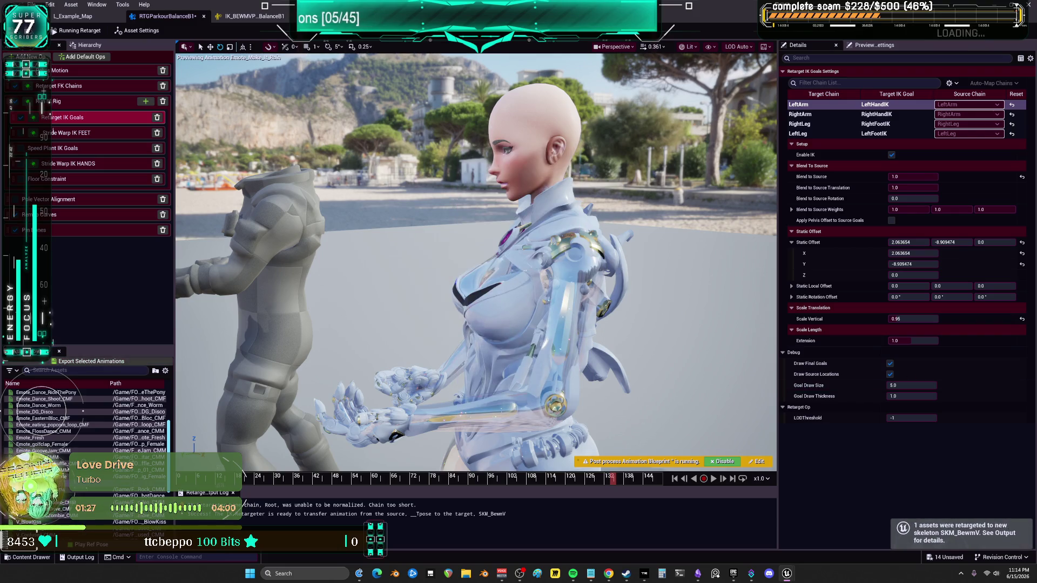
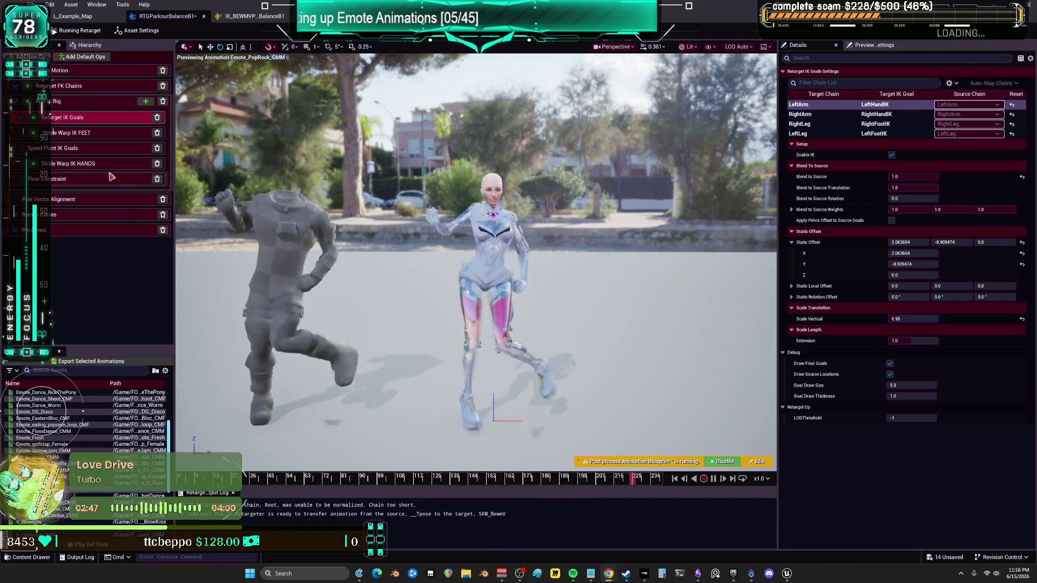
Reset Pelvis Motion rotation alpha to 1.0, with Affect IK Horizontal 1.0 and Vertical 0.0
left_click(76, 73)
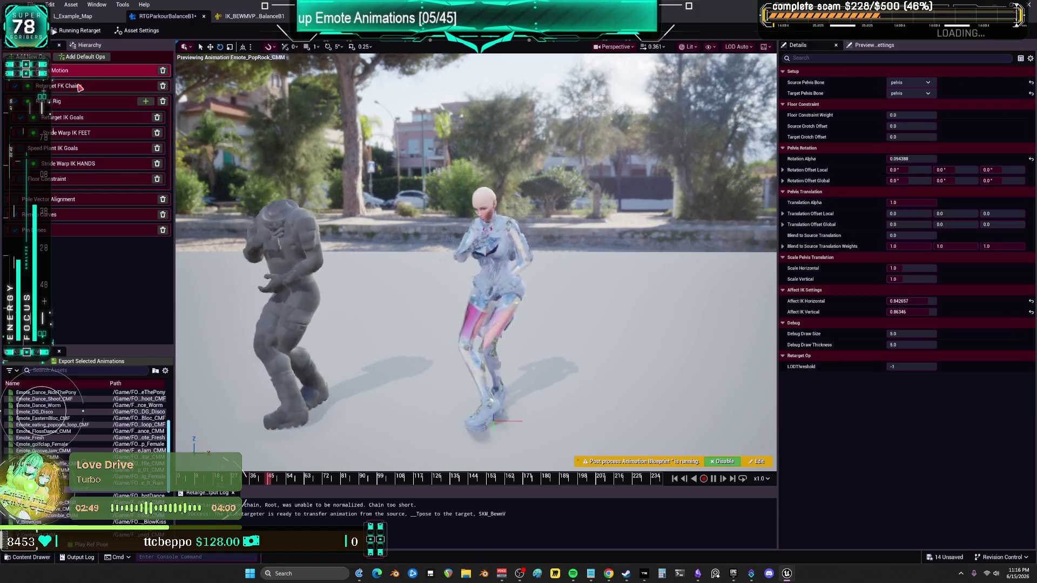
left_click(1030, 160)
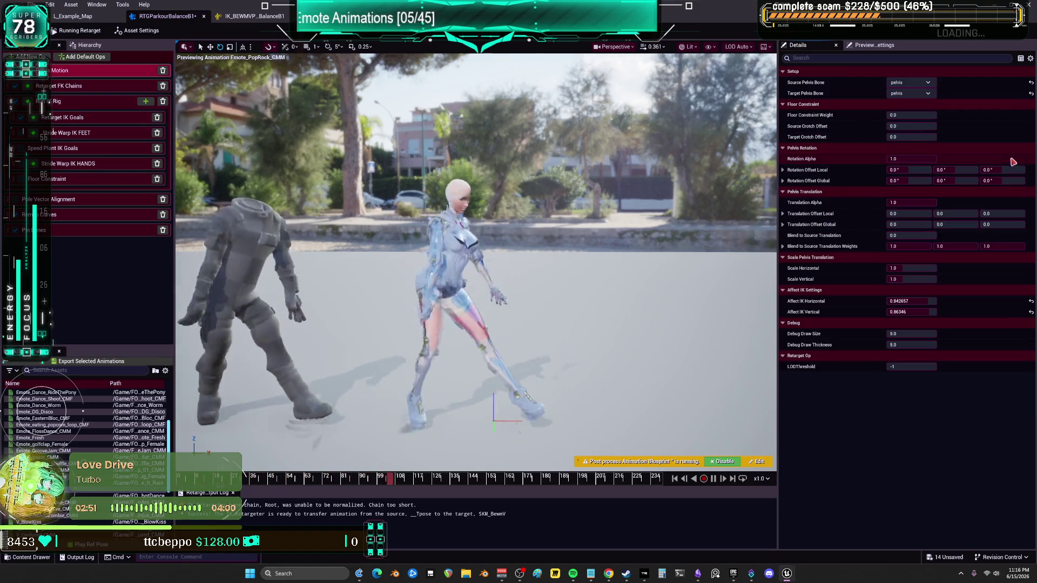
left_click(1030, 312)
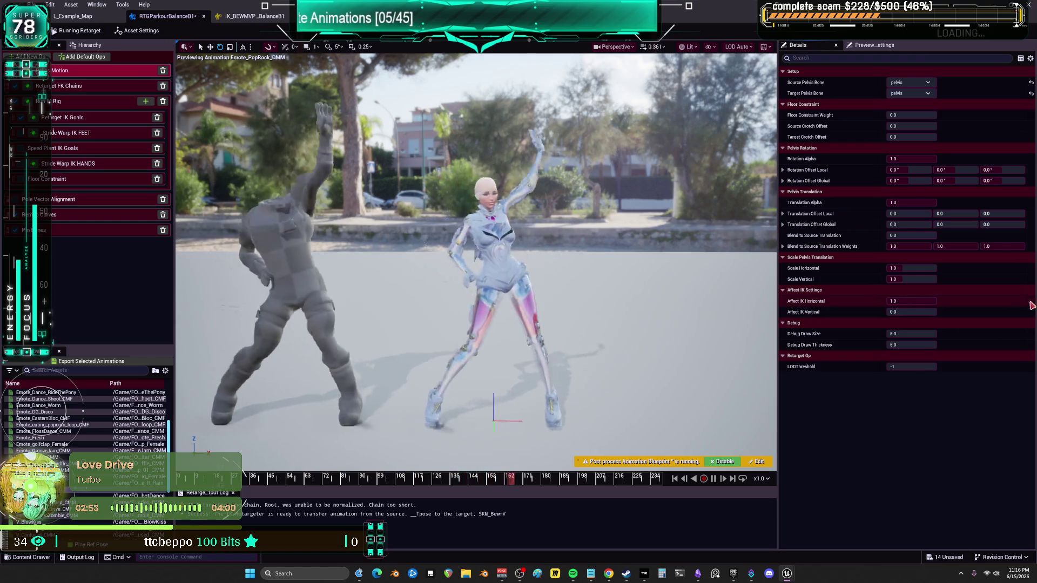
left_click(55, 87)
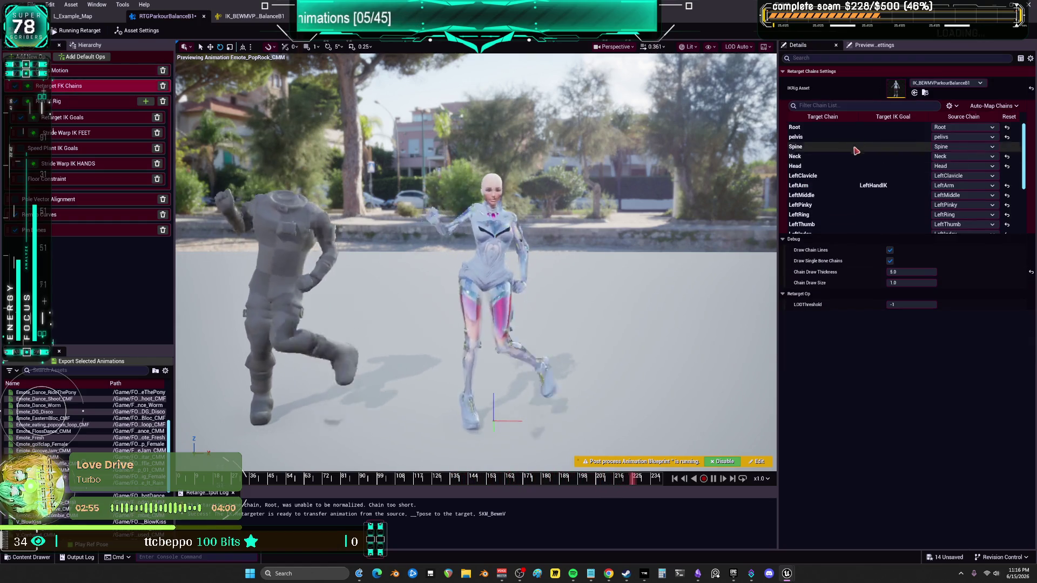
Set the pelvis FK chain to Absolute translation mode and One to One rotation mode
left_click(837, 137)
left_click(928, 283)
left_click(895, 290)
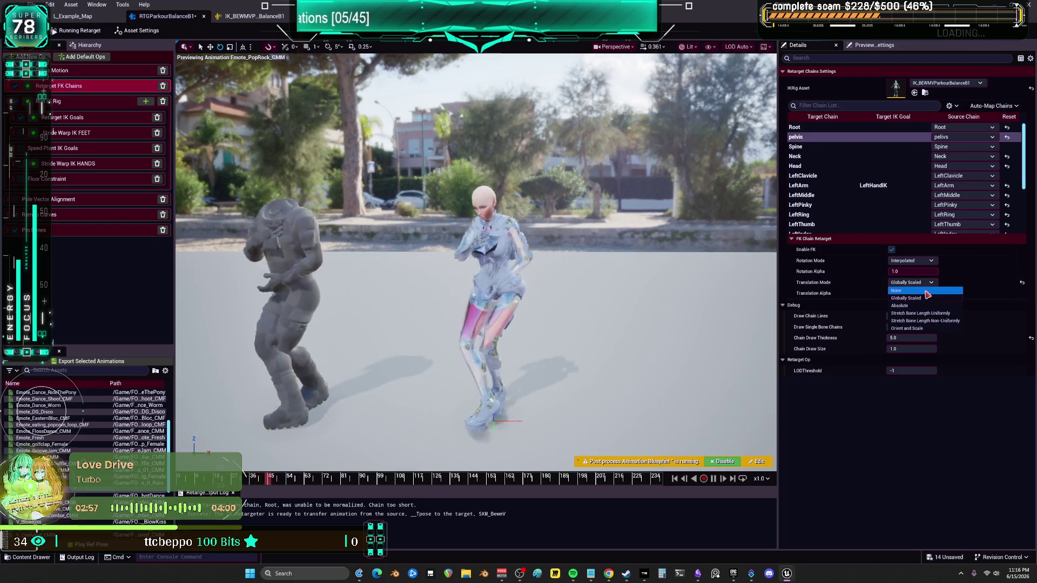
left_click(921, 283)
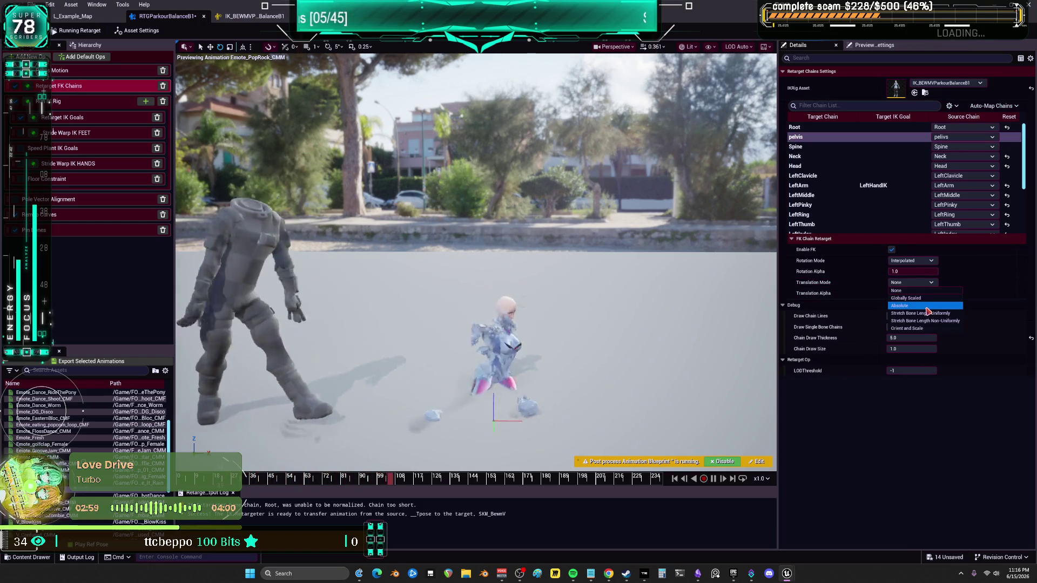
left_click(924, 306)
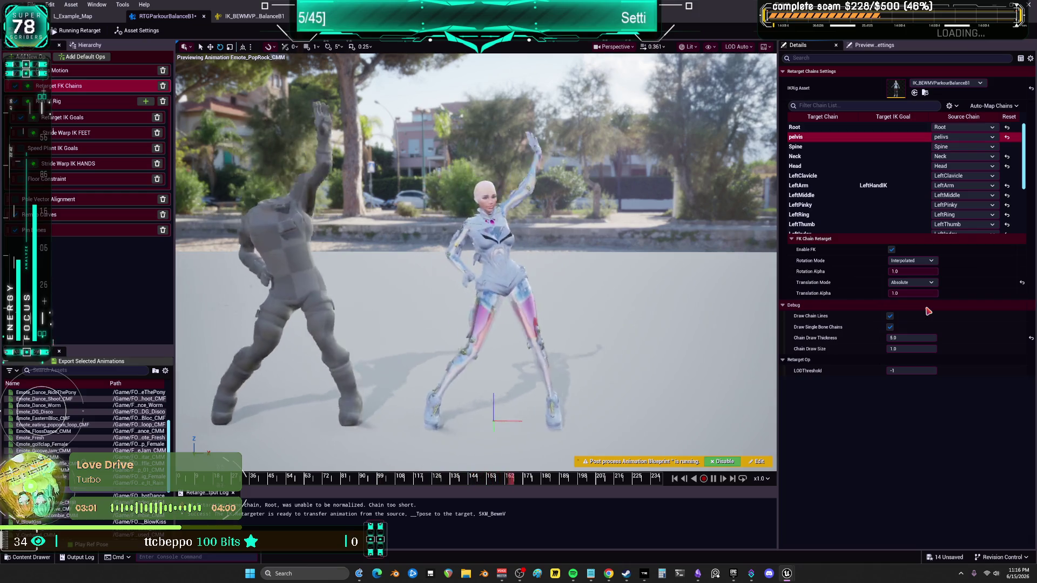
left_click(922, 260)
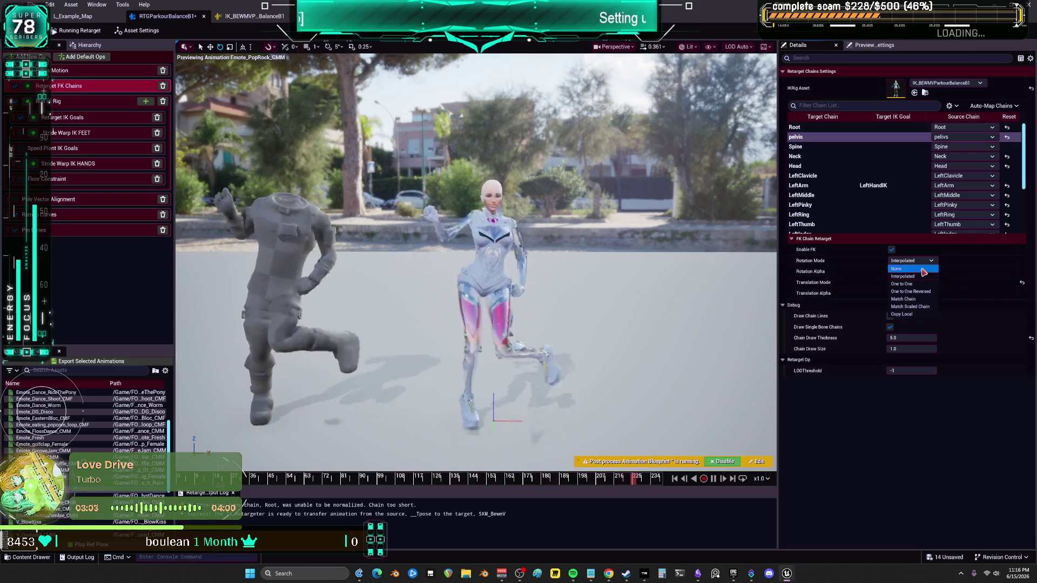
left_click(913, 276)
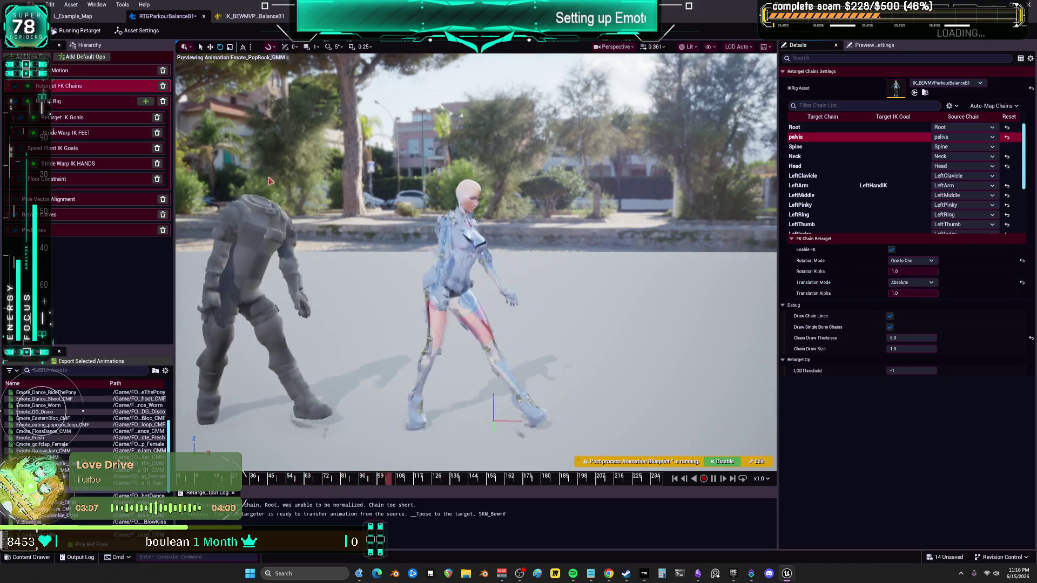
left_click(76, 119)
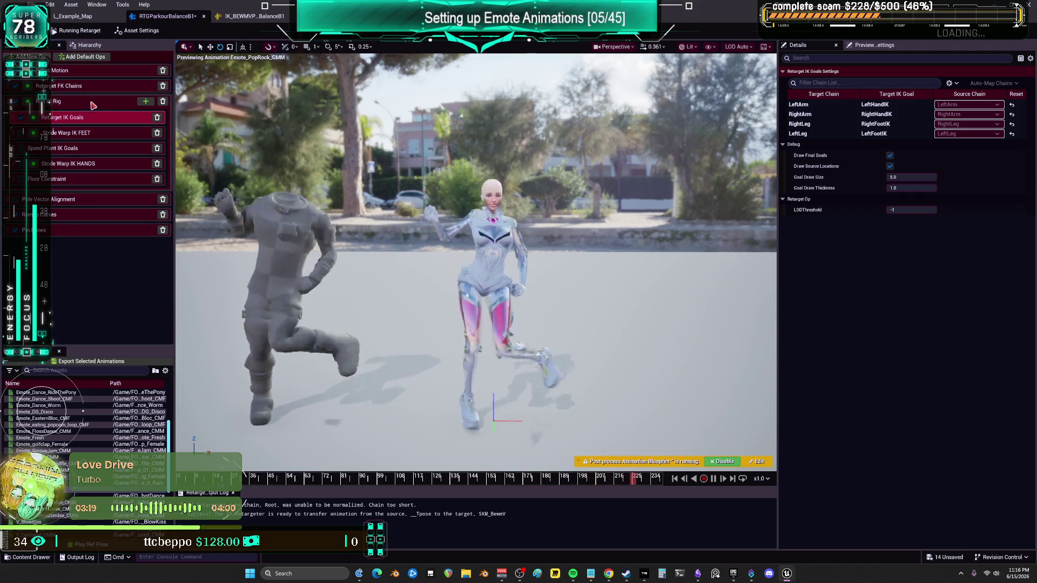
Test a lower pelvis Translation Alpha, move the view closer, and show the Run IK Rig goals
left_click(73, 103)
left_click(73, 86)
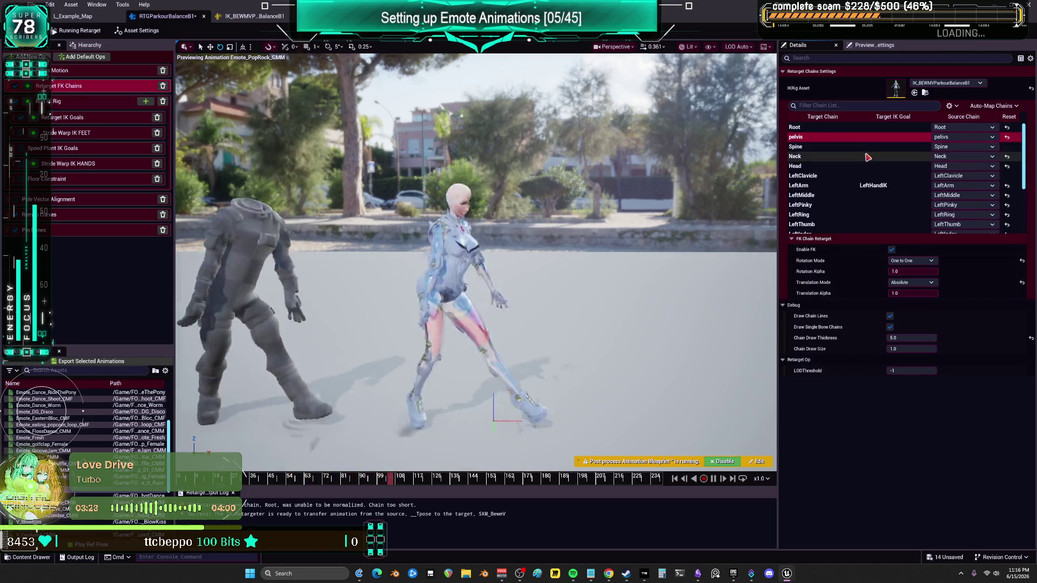
mouse_move(913, 293)
left_mouse_down()
mouse_move(864, 293)
mouse_move(938, 293)
mouse_move(906, 271)
mouse_move(937, 271)
left_mouse_up()
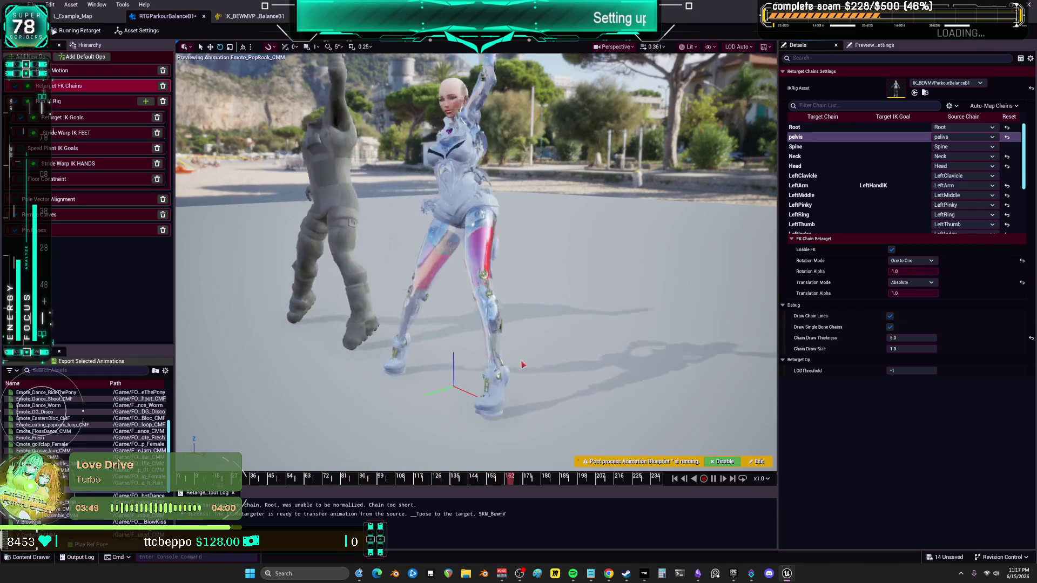
mouse_move(566, 324)
left_mouse_down()
mouse_move(556, 281)
mouse_move(556, 316)
mouse_move(576, 316)
left_mouse_up()
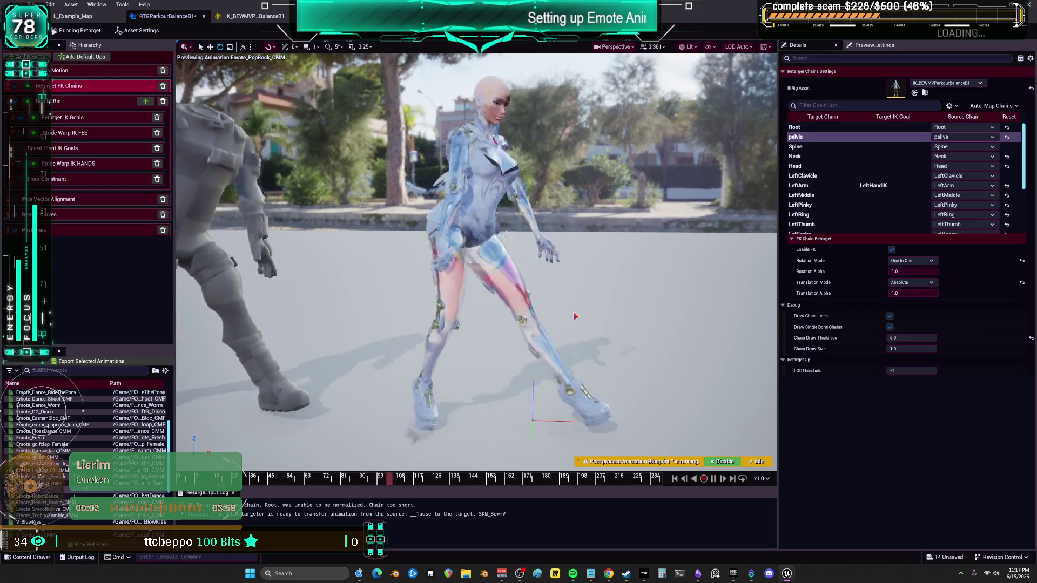
left_click(81, 102)
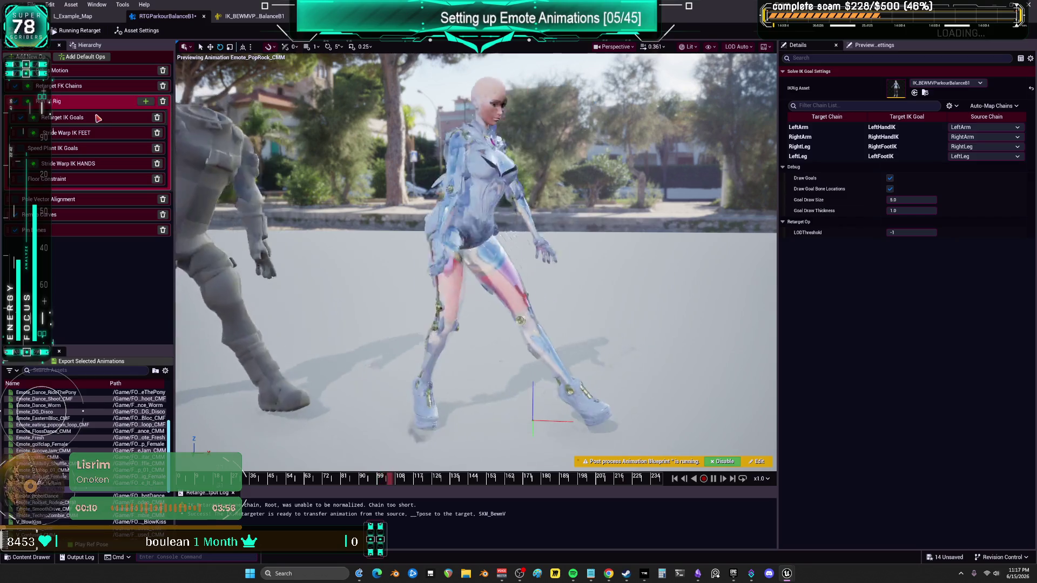
Clear the LeftArm goal's static offset and set the LeftLeg goal extension to 0.98
left_click(97, 117)
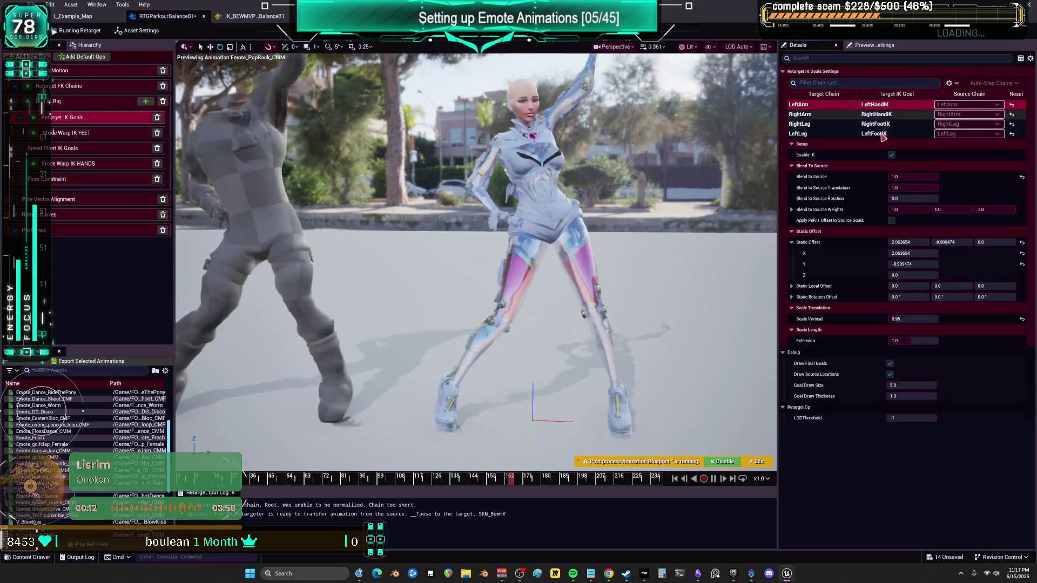
left_click(1022, 243)
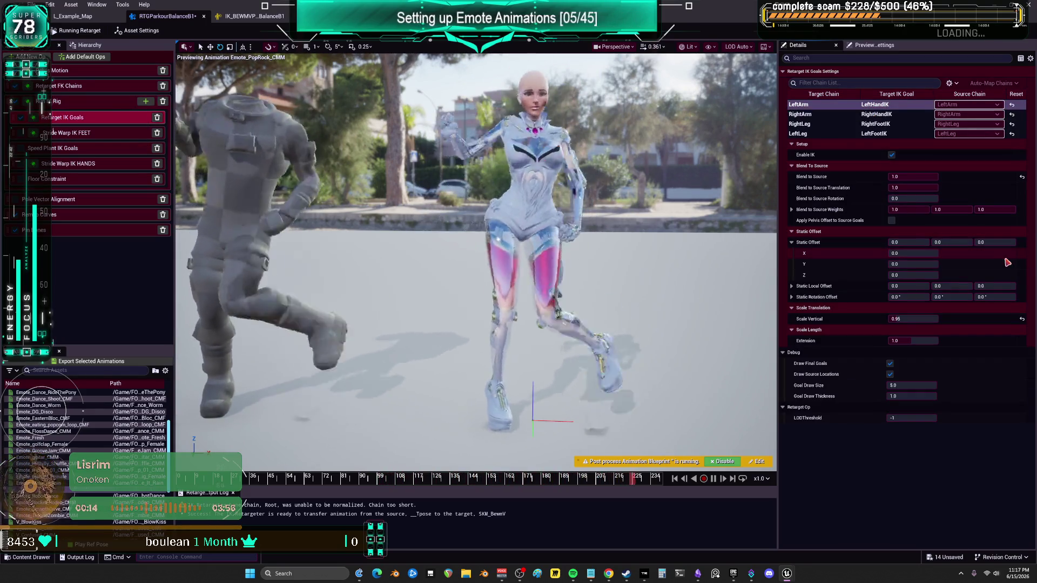
left_click(813, 115)
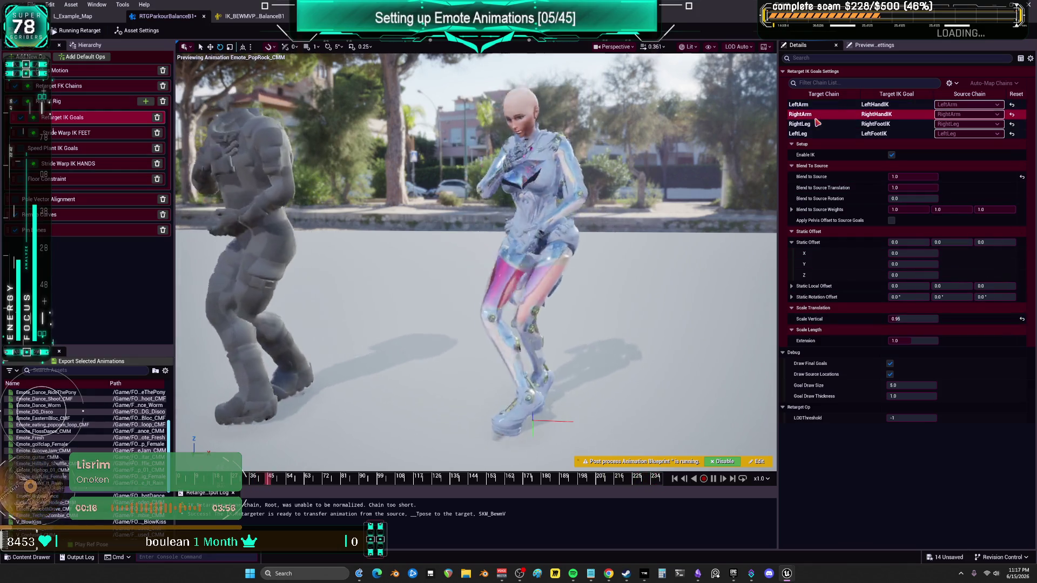
left_click(799, 124)
left_click(799, 134)
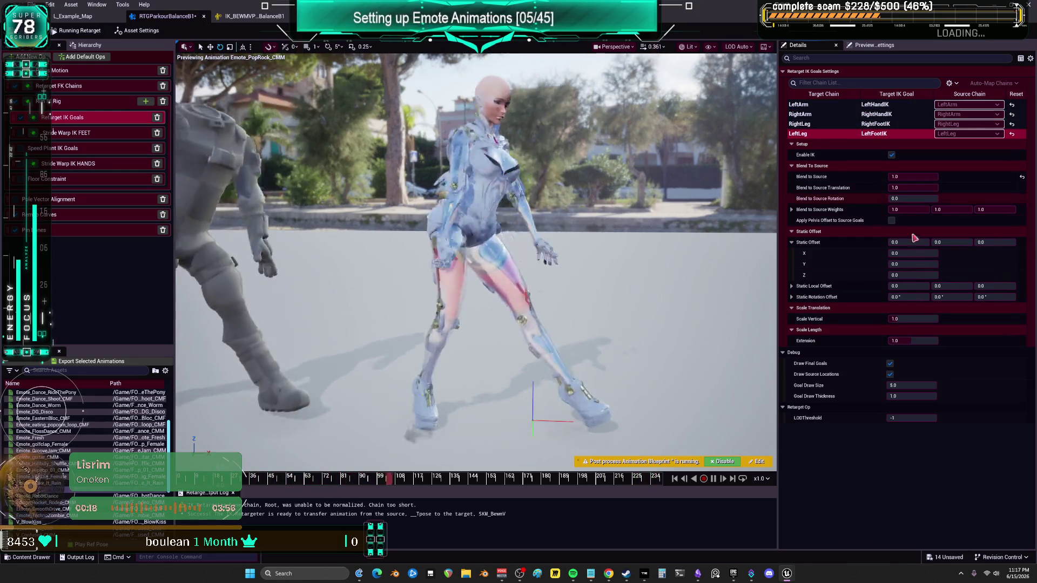
left_click(820, 125)
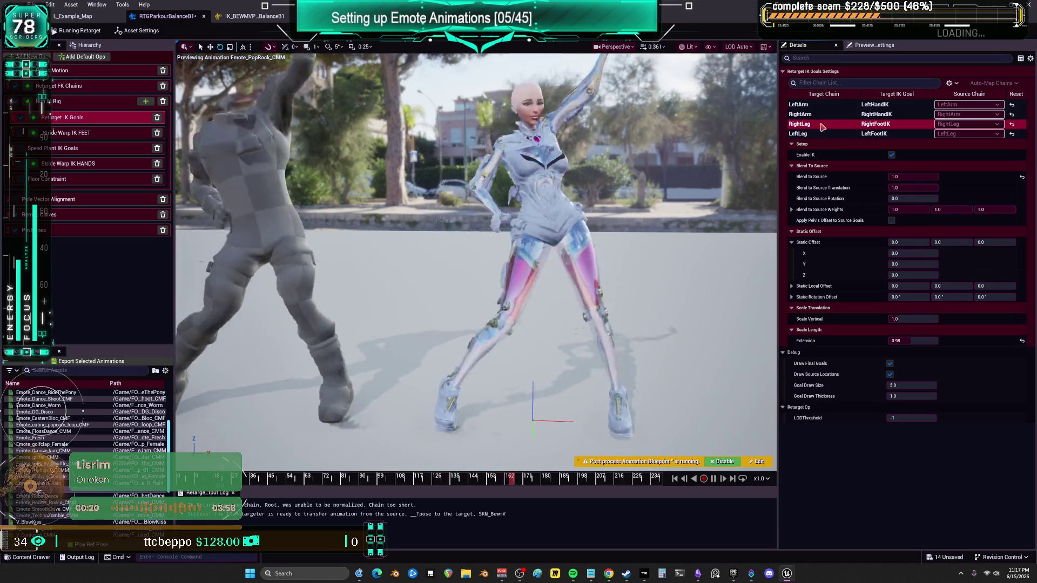
left_click(816, 134)
left_click(932, 341)
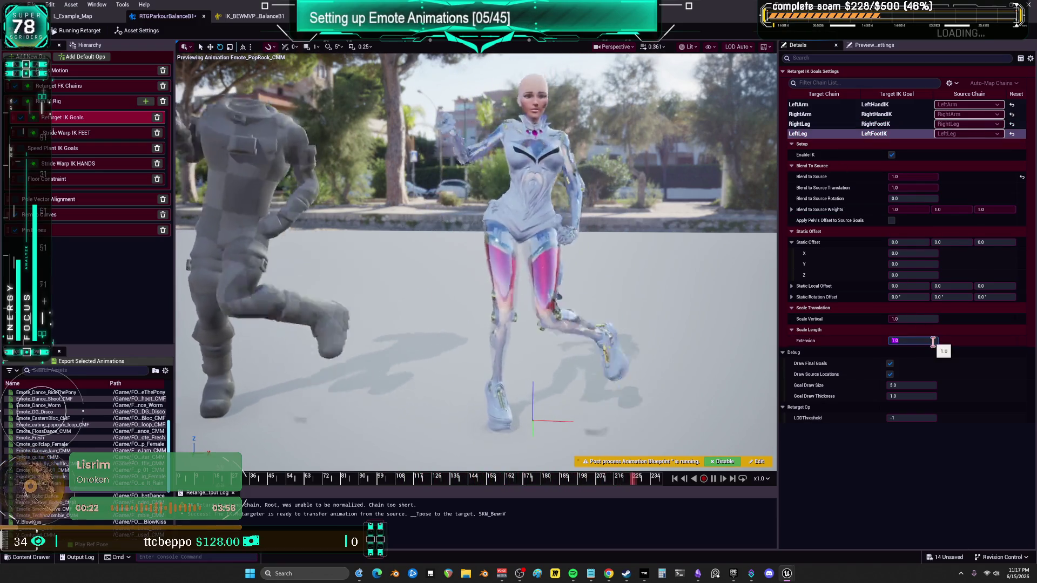
type("98")
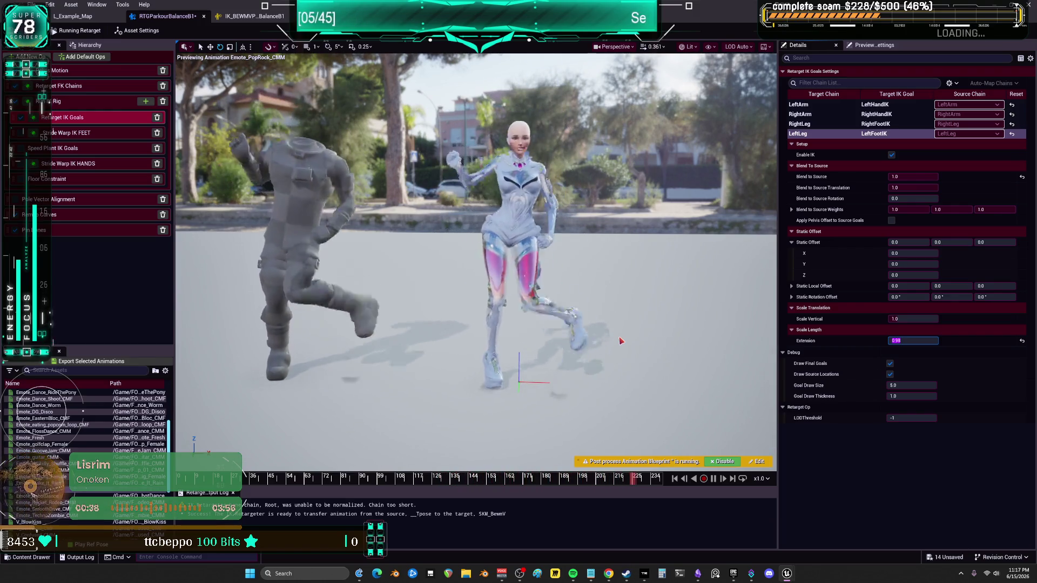
Pause the preview and scrub back and forth to compare both dancers' poses
left_click(714, 480)
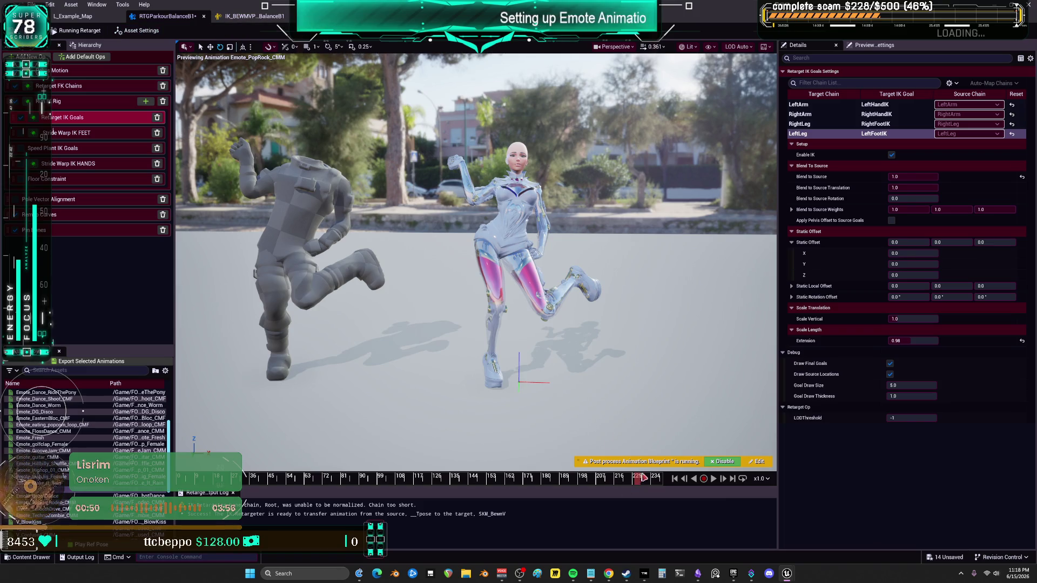
left_click_drag(539, 485, 536, 483)
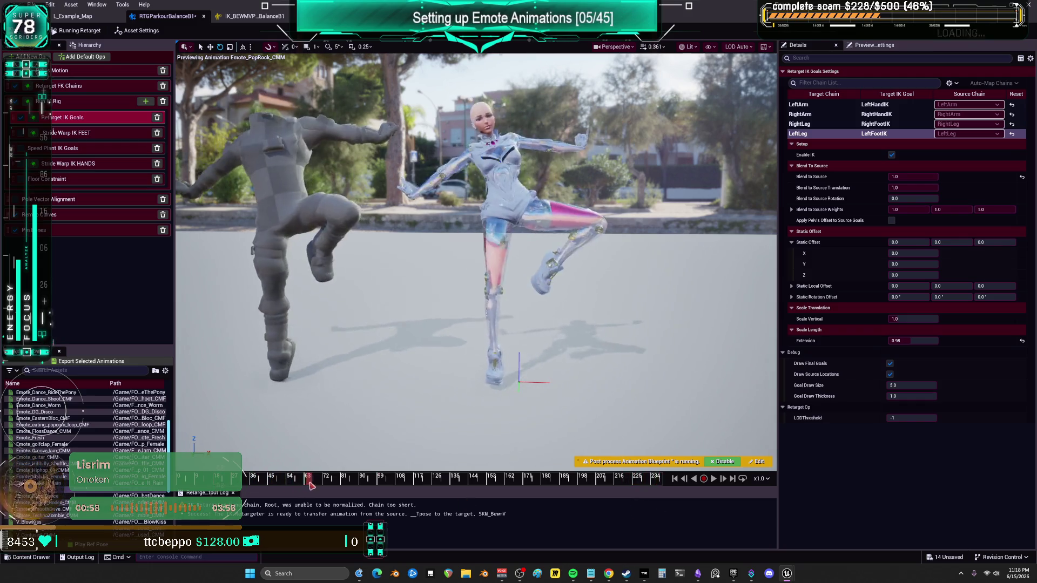
mouse_move(289, 486)
left_mouse_down()
mouse_move(272, 495)
mouse_move(286, 504)
left_mouse_up()
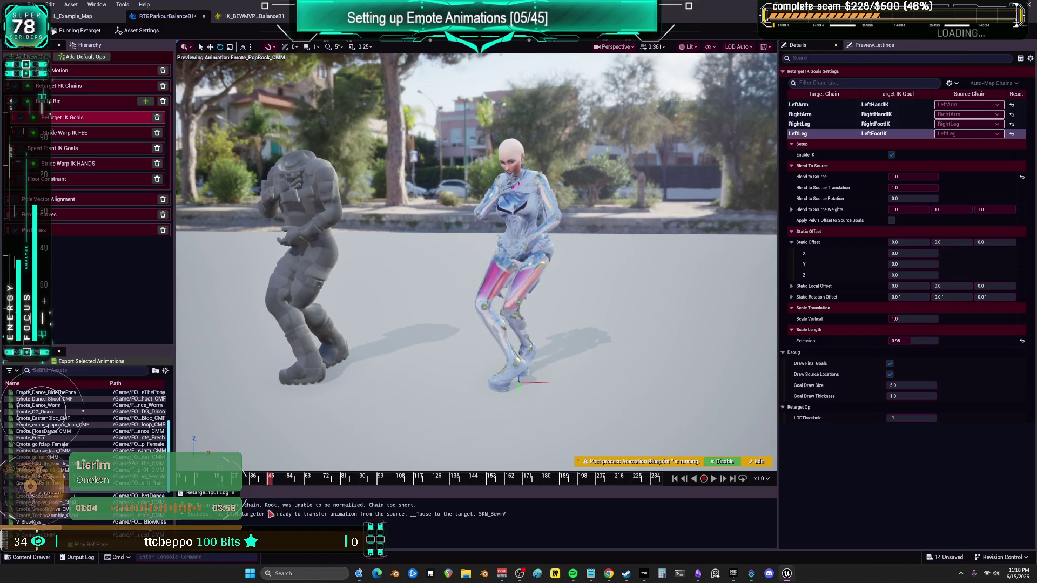
left_click(137, 31)
In the female IK rig, set the pelvis rotation and position stiffness to 0.8
double_click(899, 151)
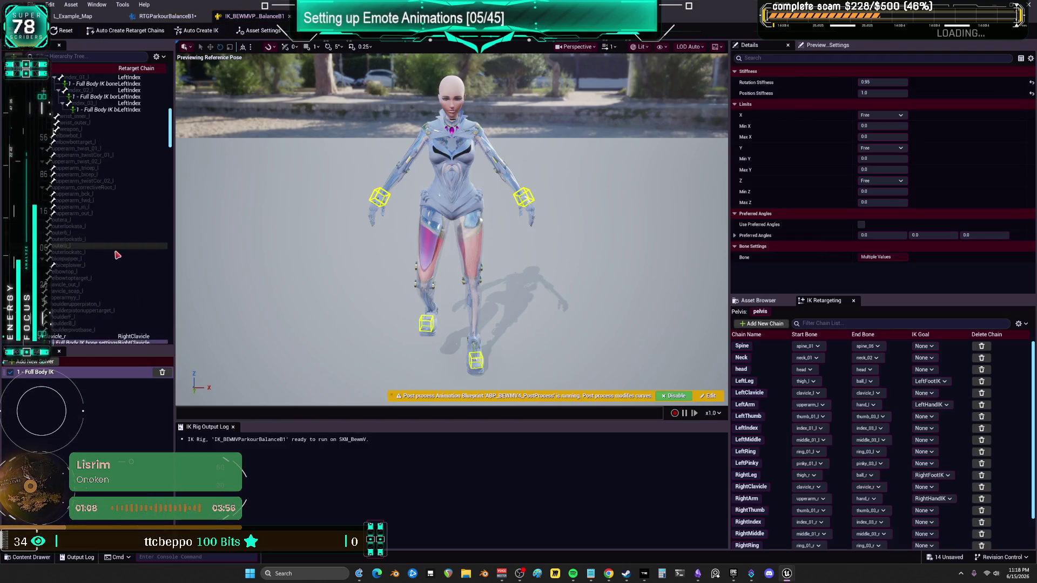
scroll(115, 250, "up", 10)
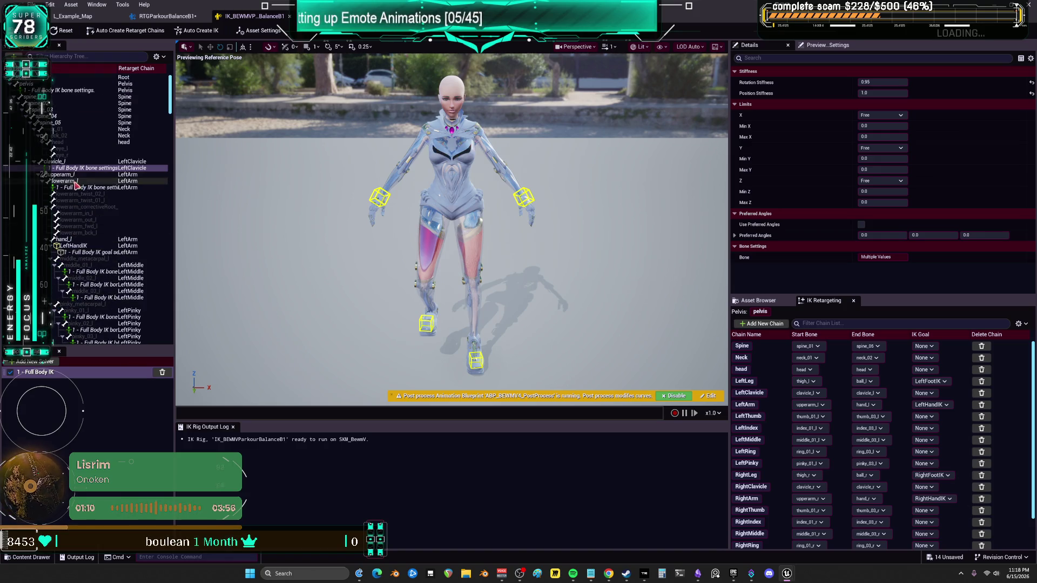
left_click(57, 92)
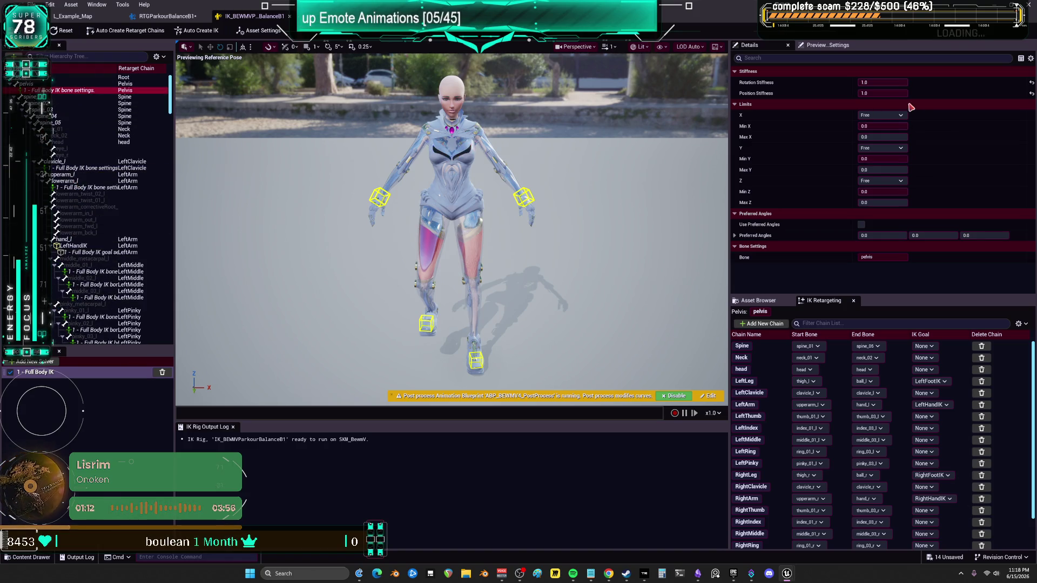
mouse_move(882, 82)
left_mouse_down()
mouse_move(870, 82)
mouse_move(904, 82)
left_mouse_up()
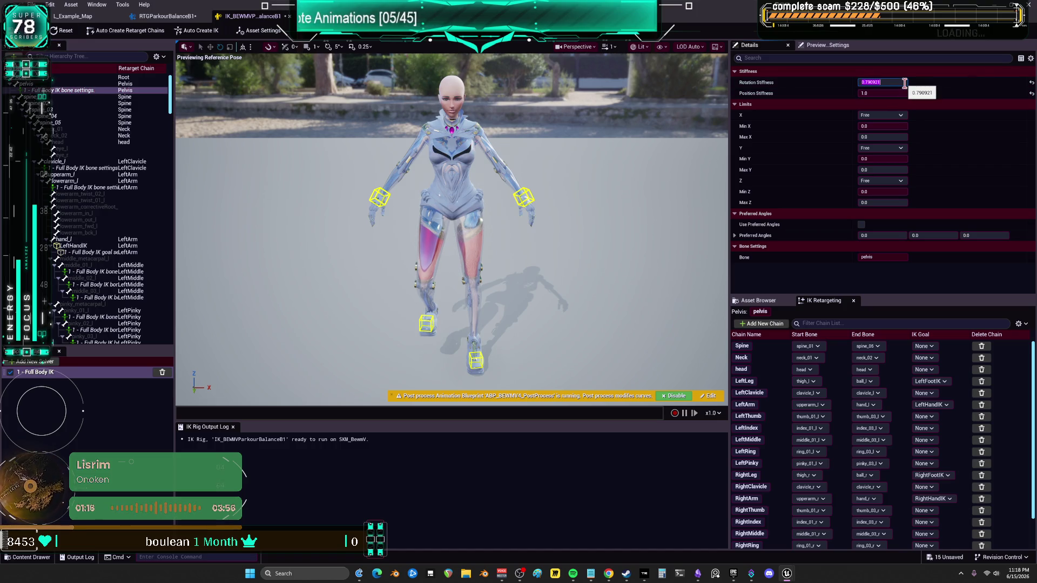
key("Tab")
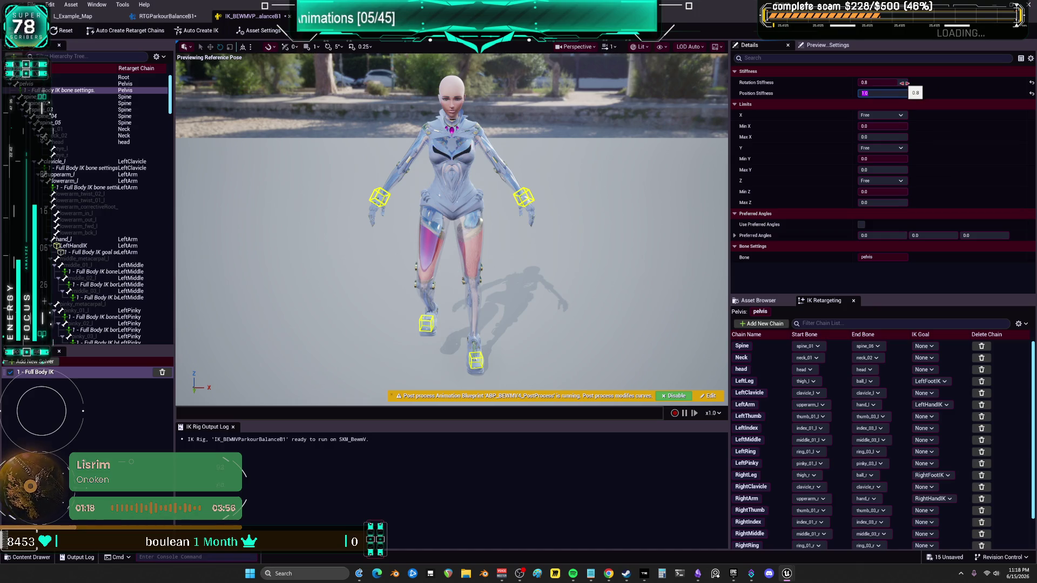
type("0.8")
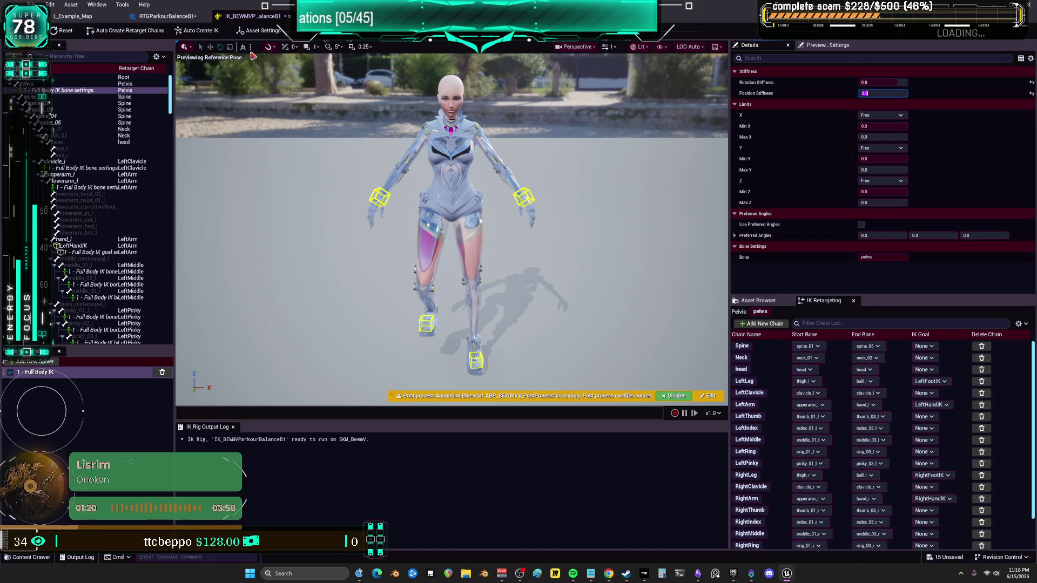
left_click(154, 18)
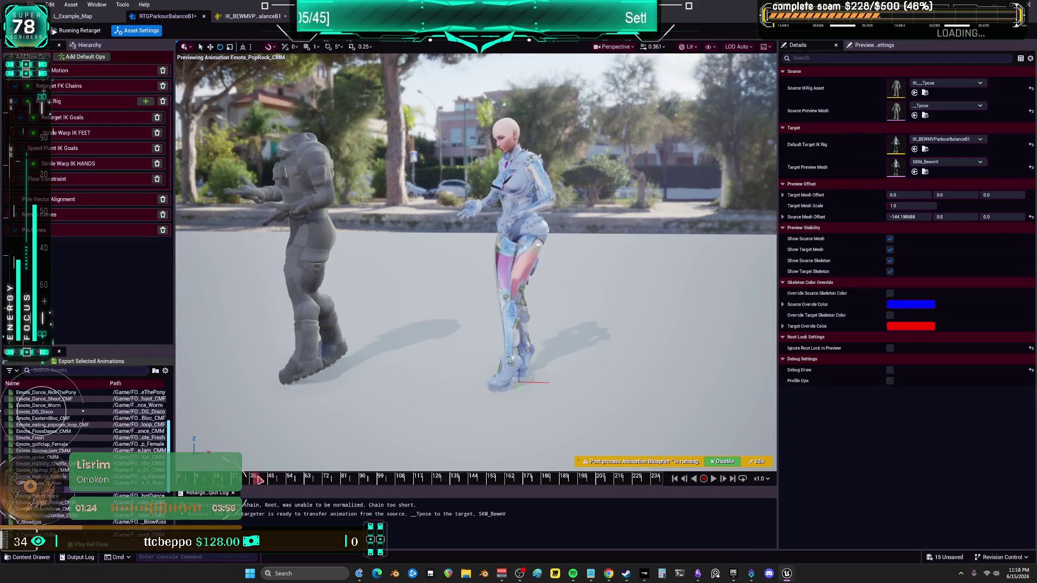
Scrub ahead in Emote_PopRock_CMM, play it on both characters, then return to IK_BEWMVP
left_click_drag(293, 483, 561, 487)
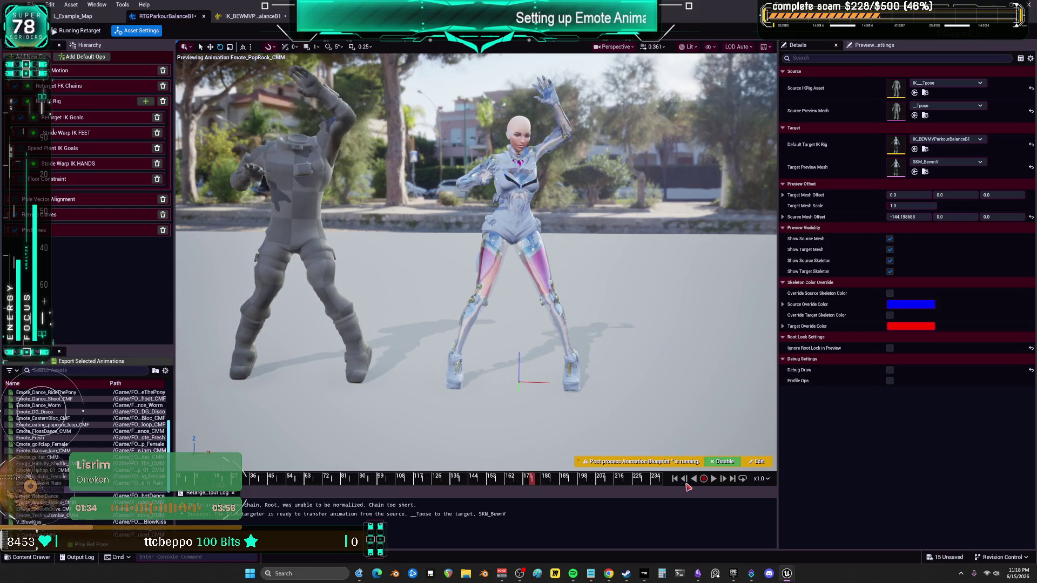
left_click(713, 479)
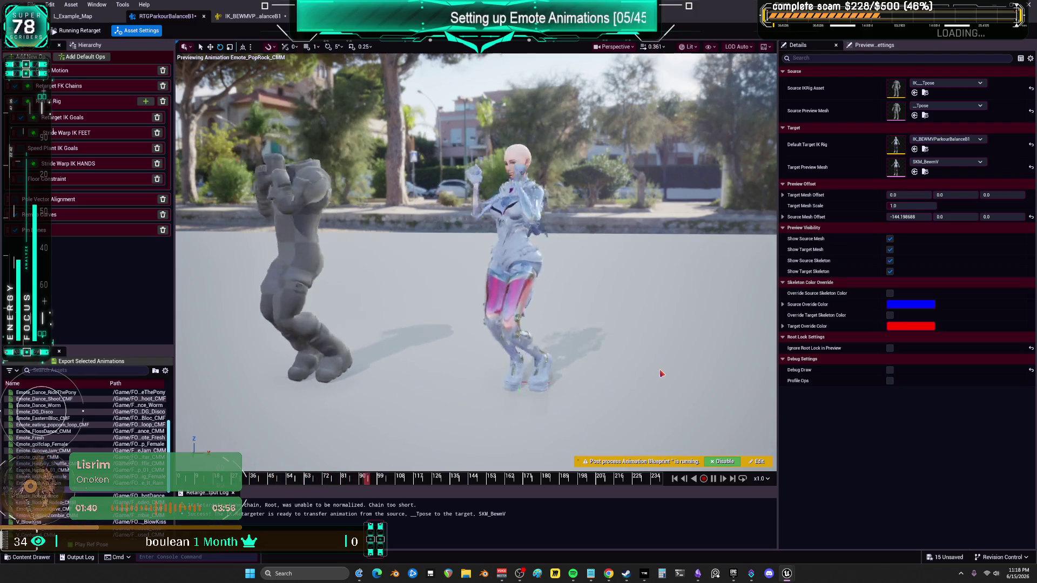
key("ctrl+Tab")
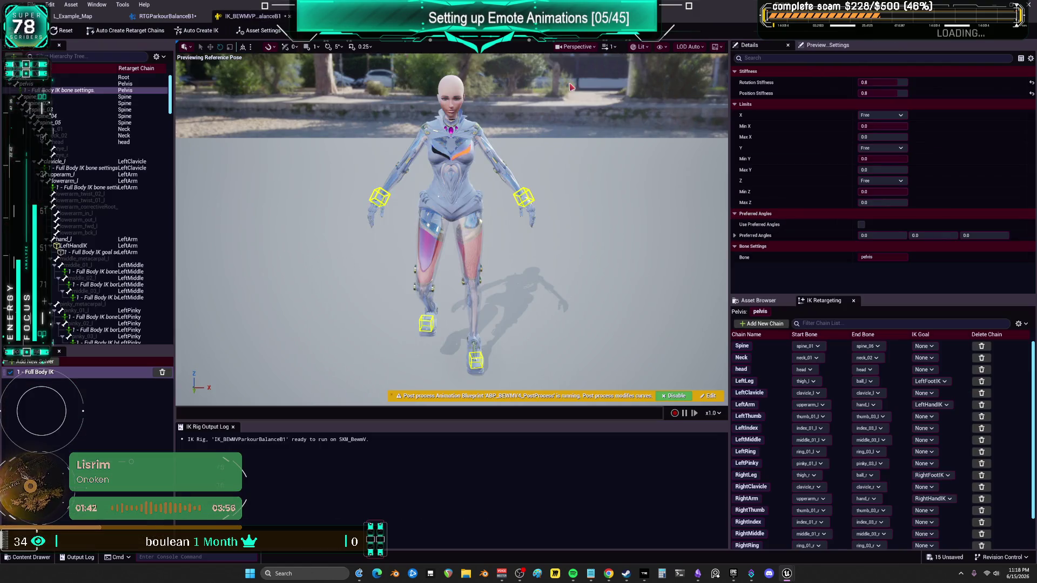
Set the pelvis rotation and position stiffness to 0.0 and check the dance in the retargeter
left_click(890, 82)
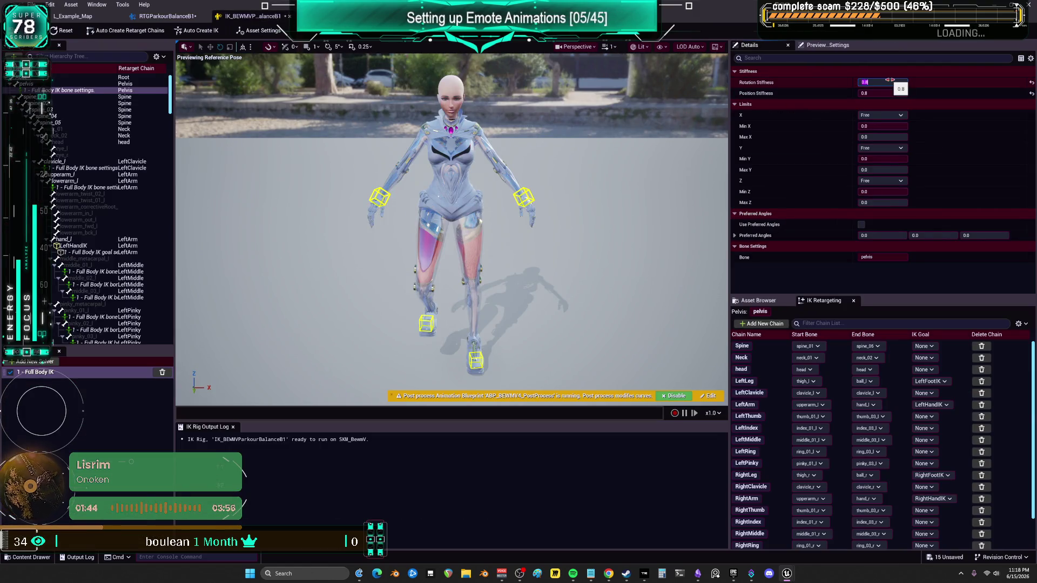
type("0")
key("Tab")
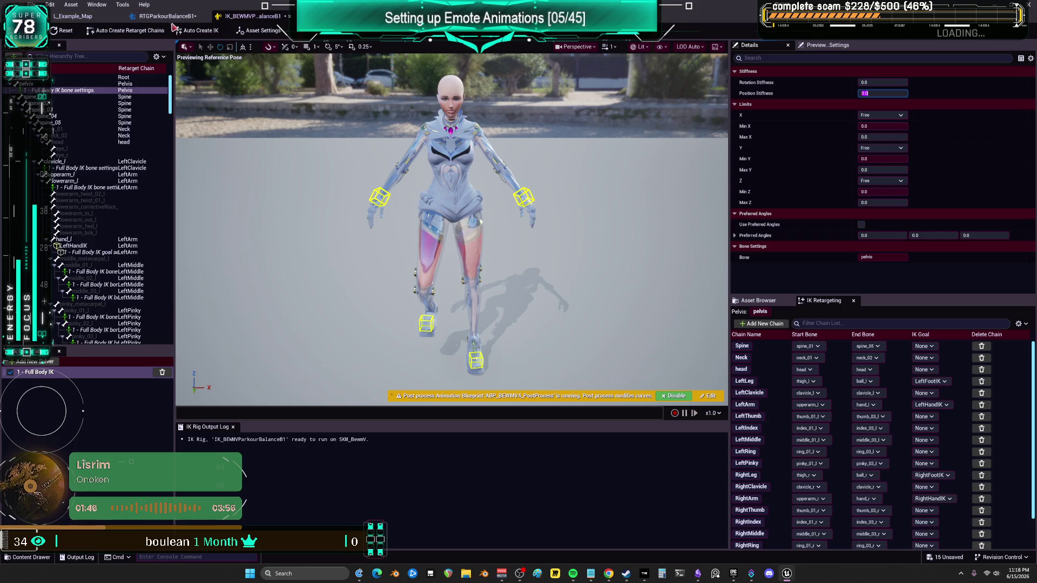
left_click(165, 16)
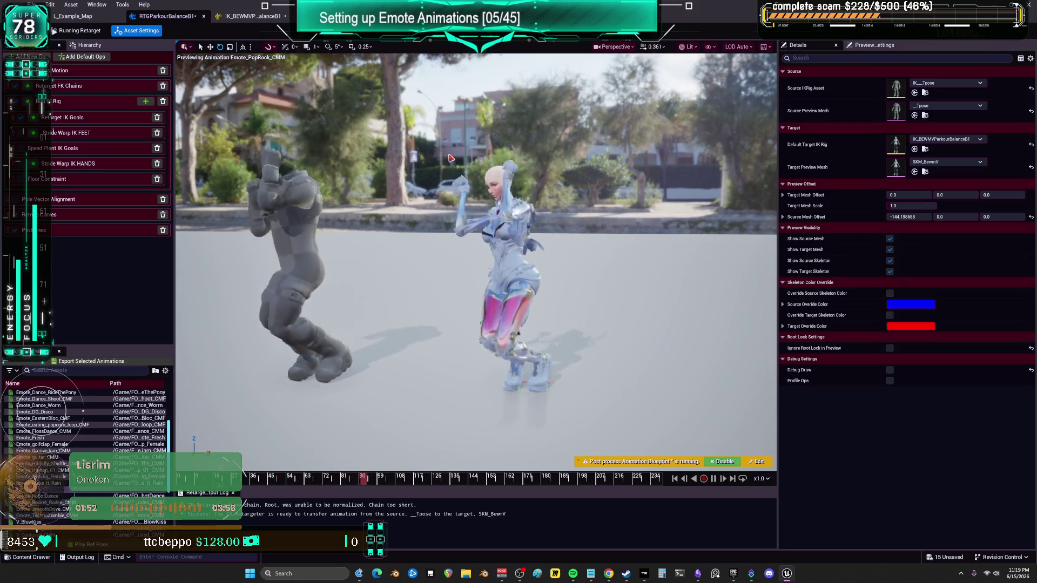
left_click(252, 16)
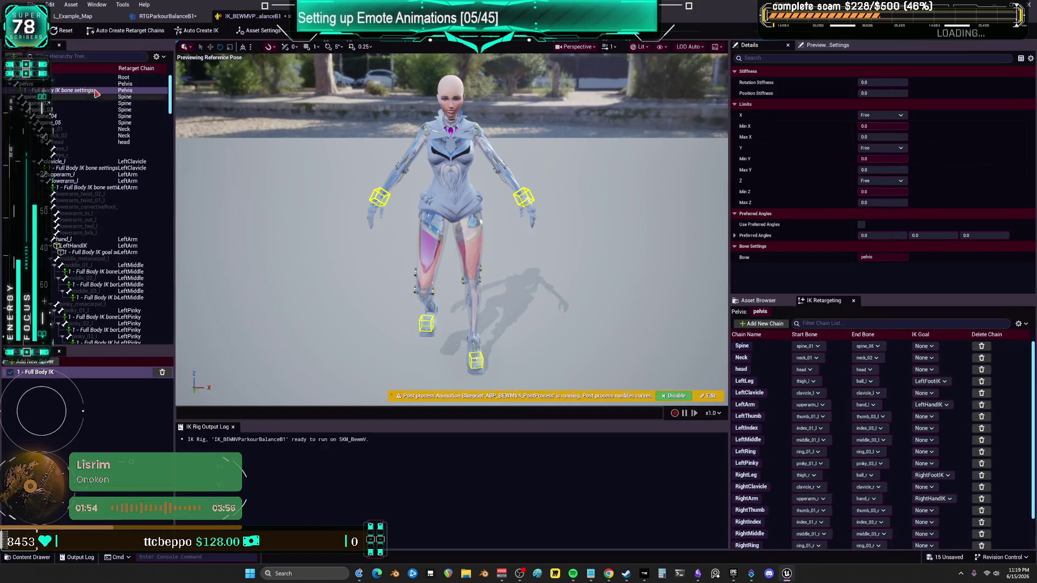
Review the left clavicle, left lower arm and pelvis IK bone settings and save the IK rig
left_click(81, 168)
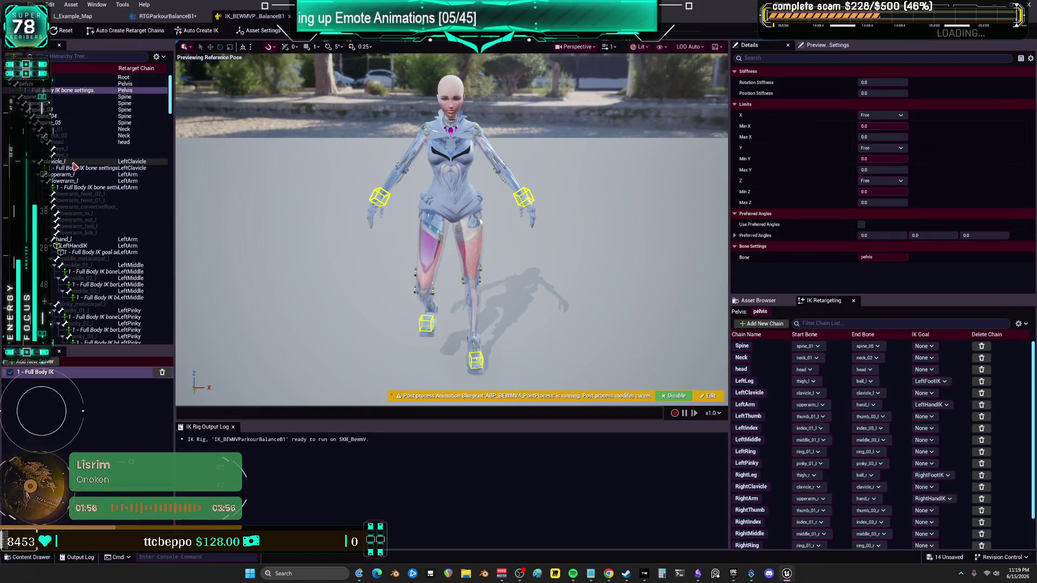
key("ctrl+s")
left_click(81, 189)
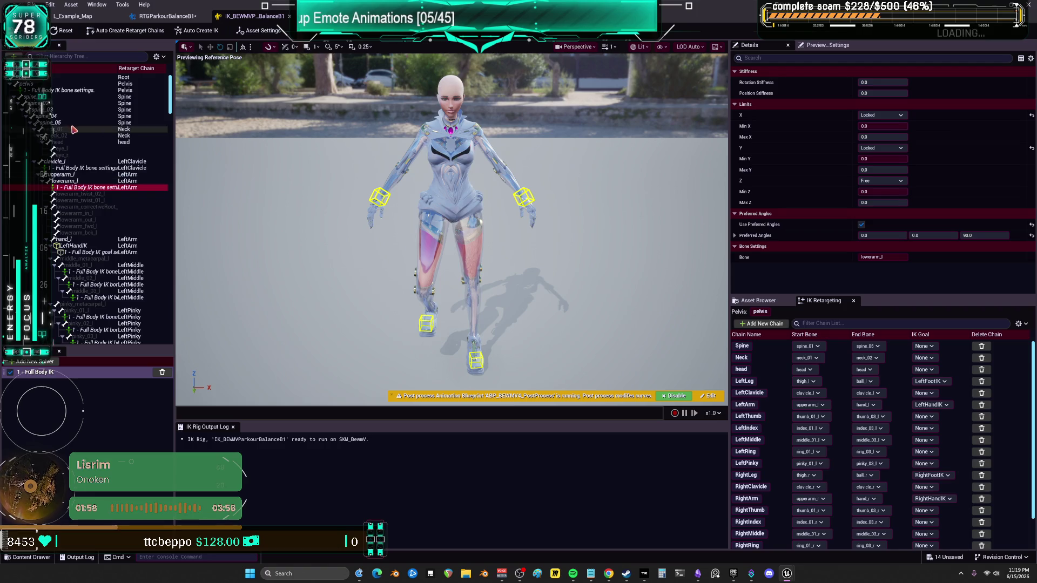
left_click(71, 92)
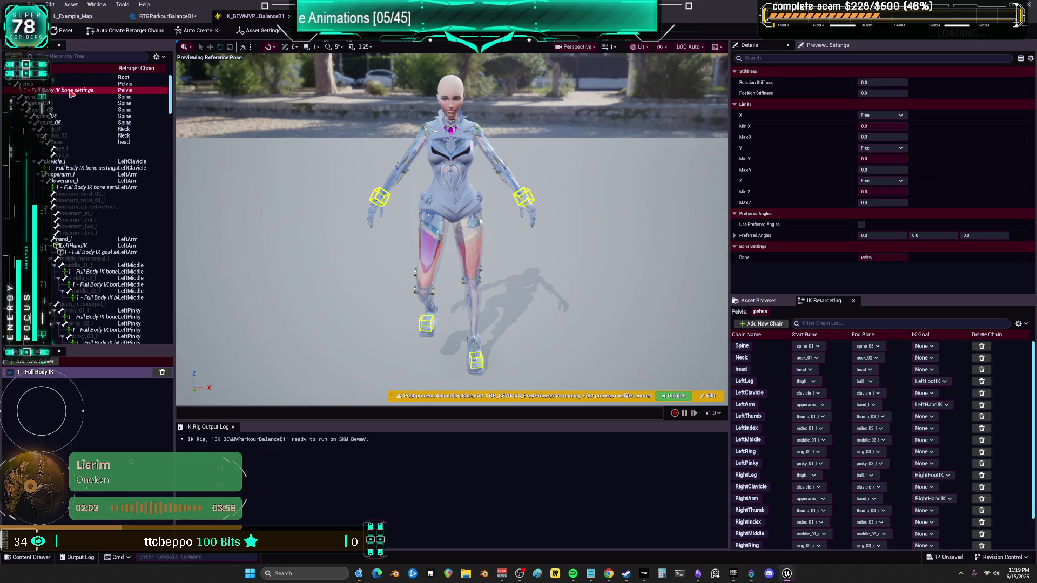
mouse_move(765, 85)
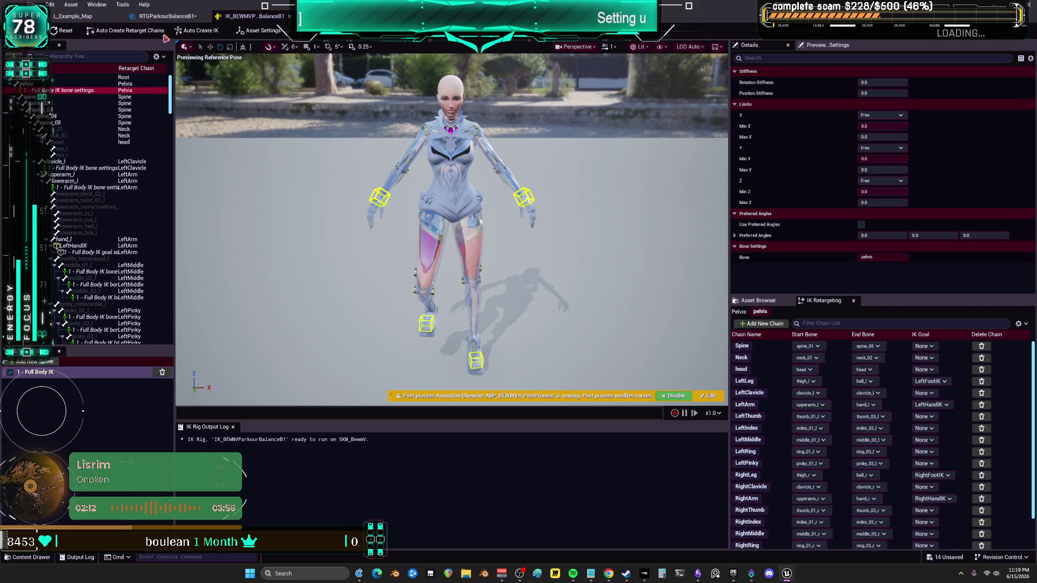
left_click(171, 21)
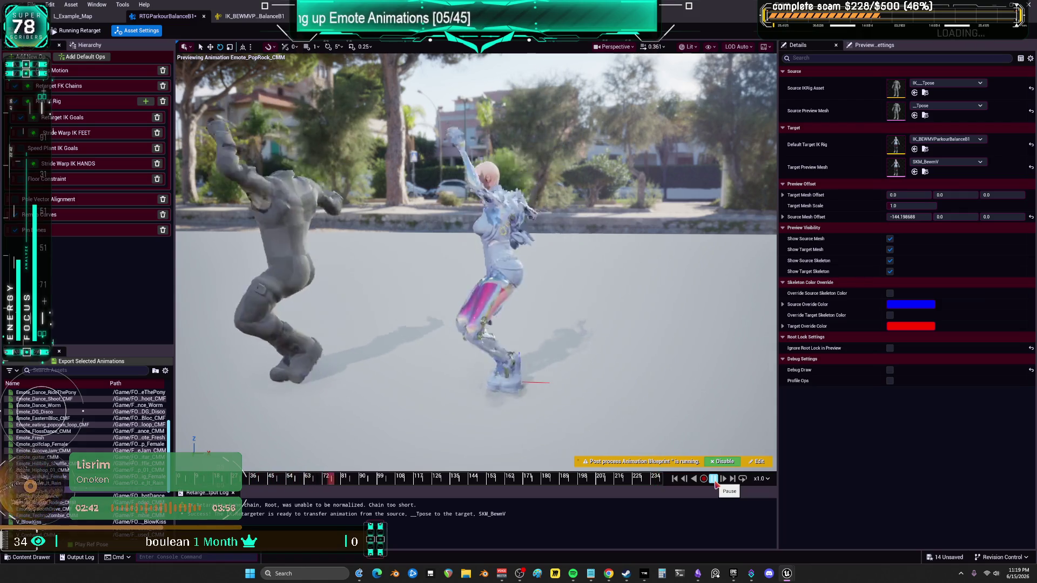
Pause the PopRock dance, step through a few frames, then show the Retarget FK Chains settings
left_click(714, 479)
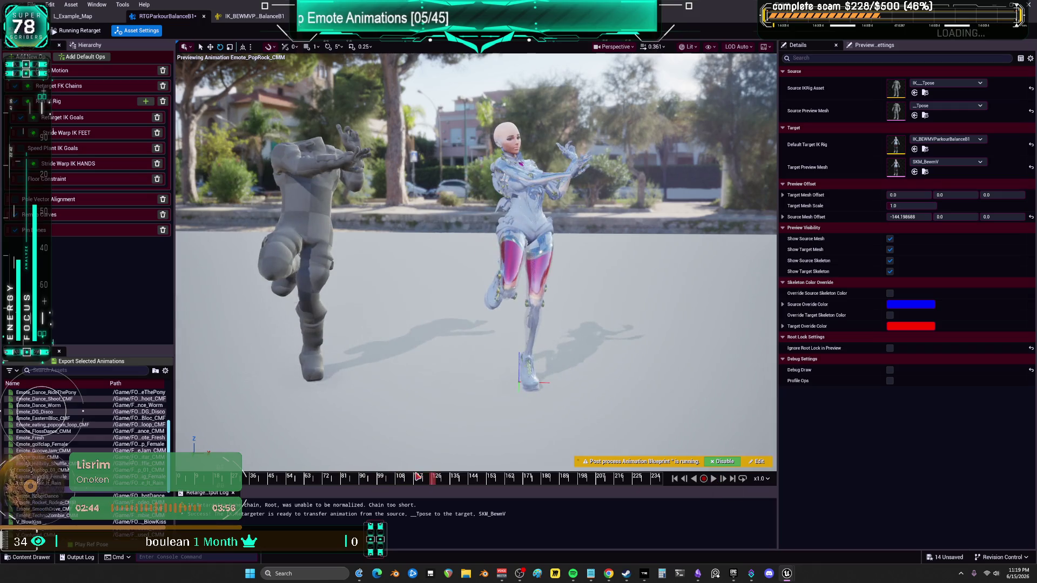
left_click(354, 485)
mouse_move(378, 484)
left_mouse_down()
mouse_move(387, 504)
mouse_move(351, 500)
left_mouse_up()
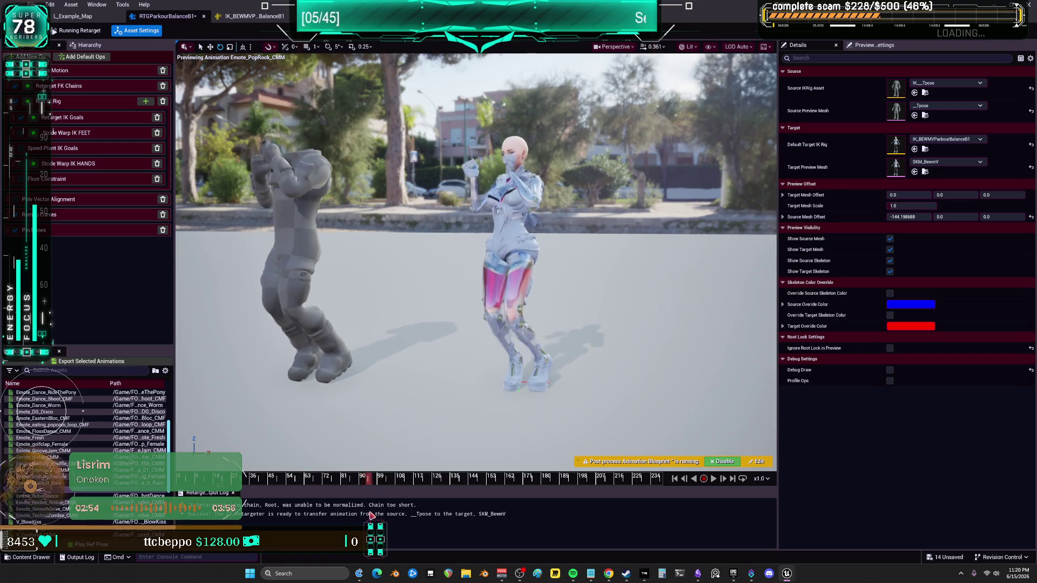
left_click_drag(352, 518, 375, 523)
left_click(81, 86)
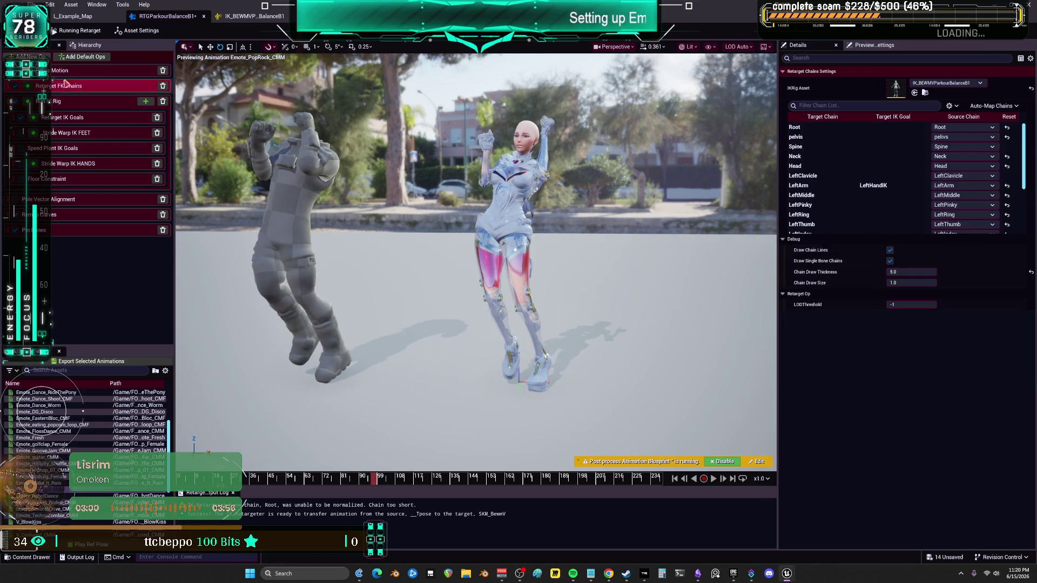
Lower the Spine chain's rotation alpha to 0.281054 and scrub through the dance to check it
left_click(818, 146)
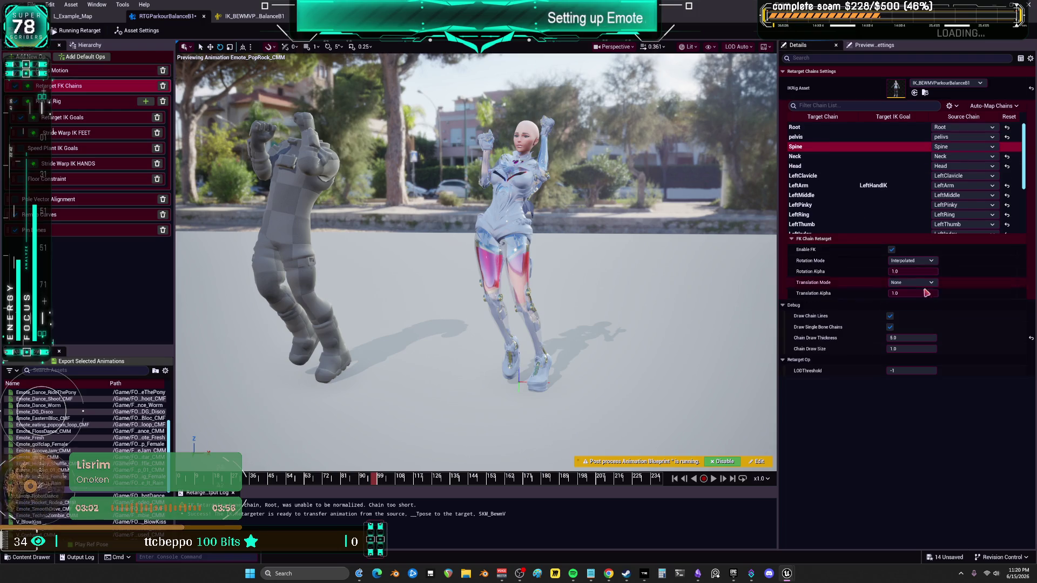
left_click(927, 271)
left_click_drag(926, 273, 924, 271)
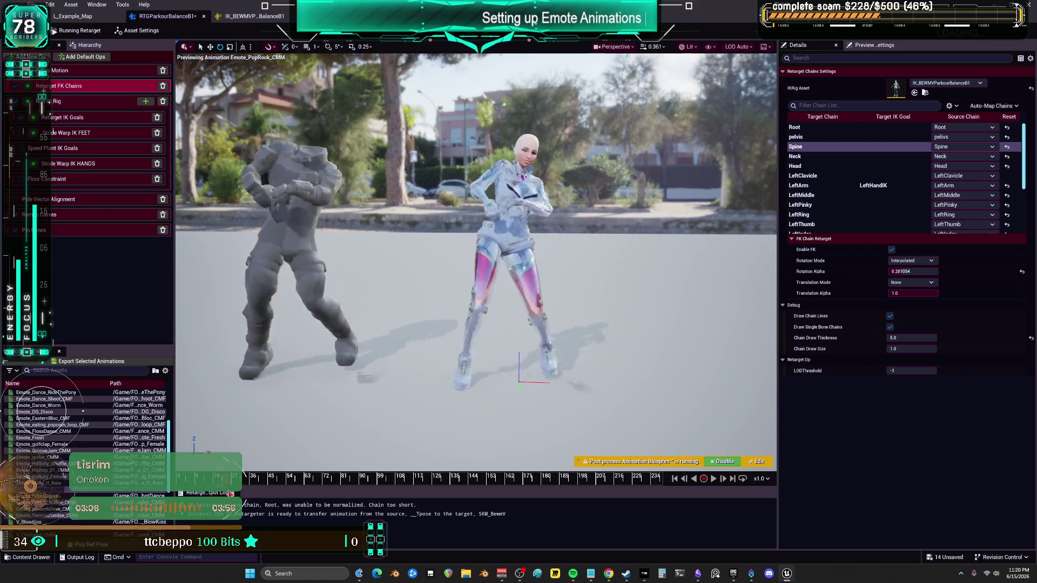
left_click(247, 479)
mouse_move(252, 494)
left_mouse_down()
mouse_move(357, 495)
mouse_move(359, 507)
mouse_move(348, 510)
mouse_move(361, 519)
left_mouse_up()
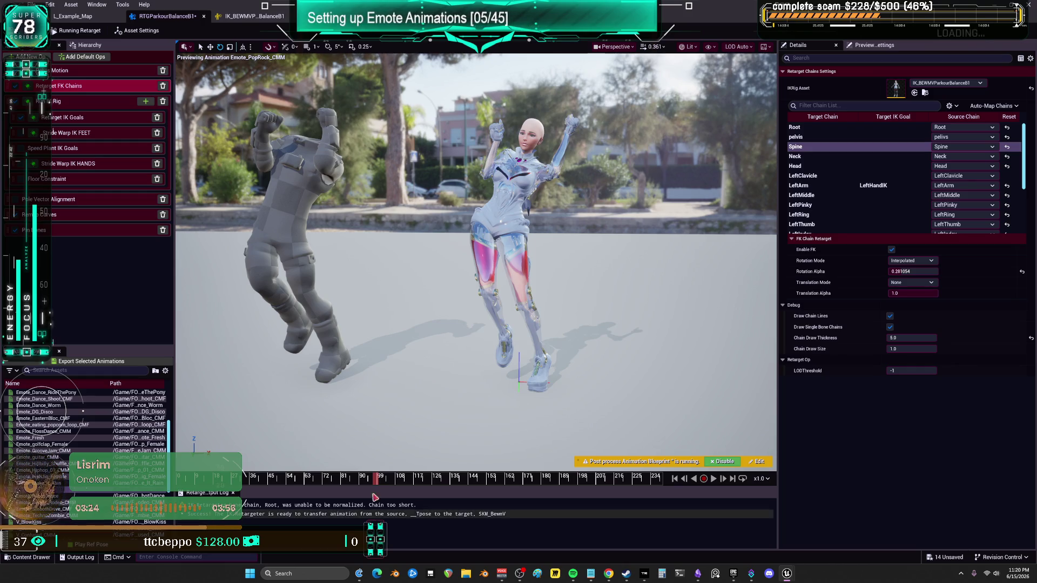
left_click_drag(379, 480, 468, 533)
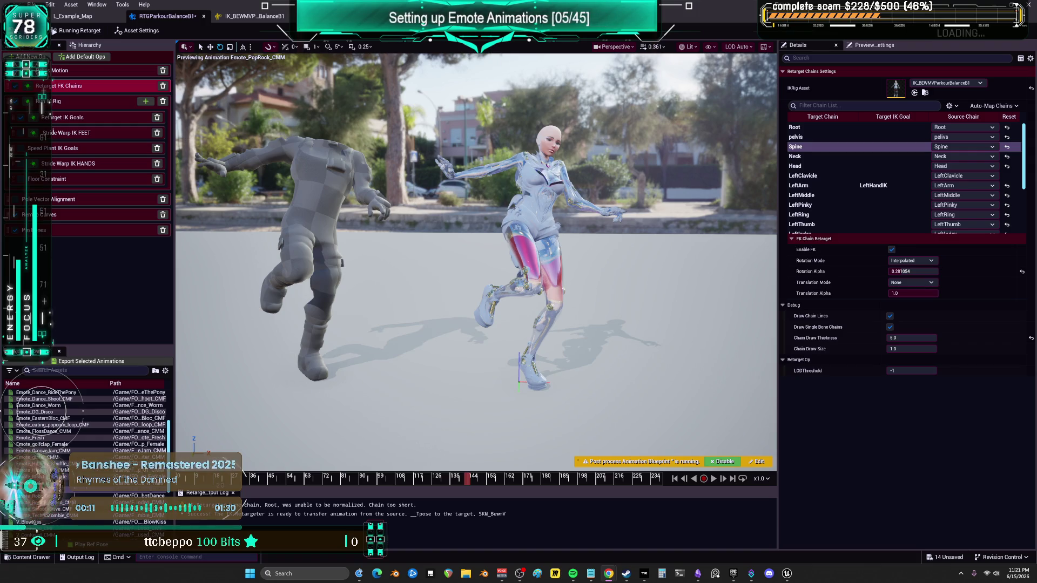
Export the retargeted PopRock animation to the chosen folder, then select Emote_RobotDance
left_click_drag(464, 493, 675, 499)
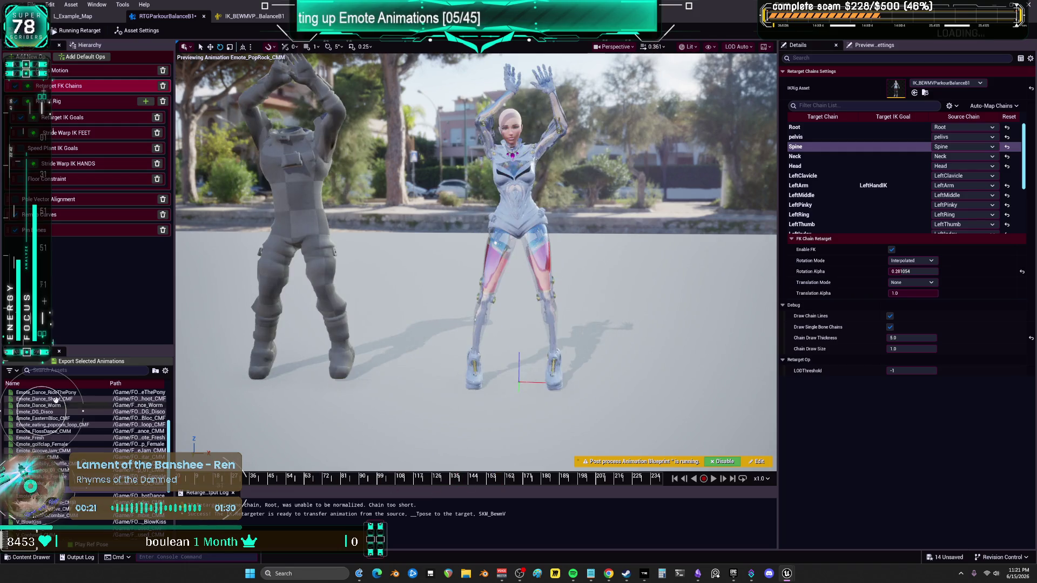
left_click(89, 362)
left_click(562, 413)
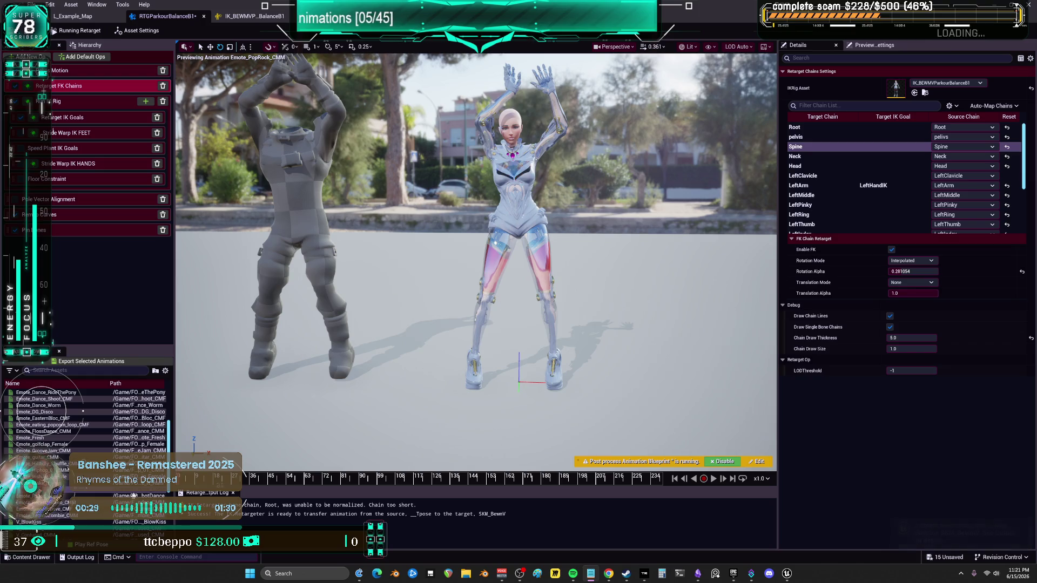
key("Down")
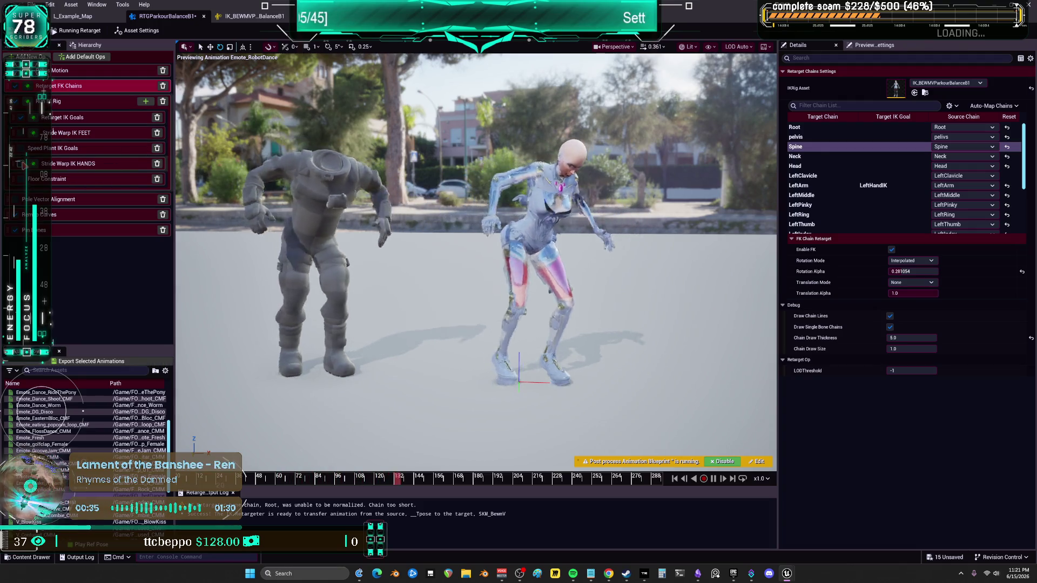
left_click(74, 164)
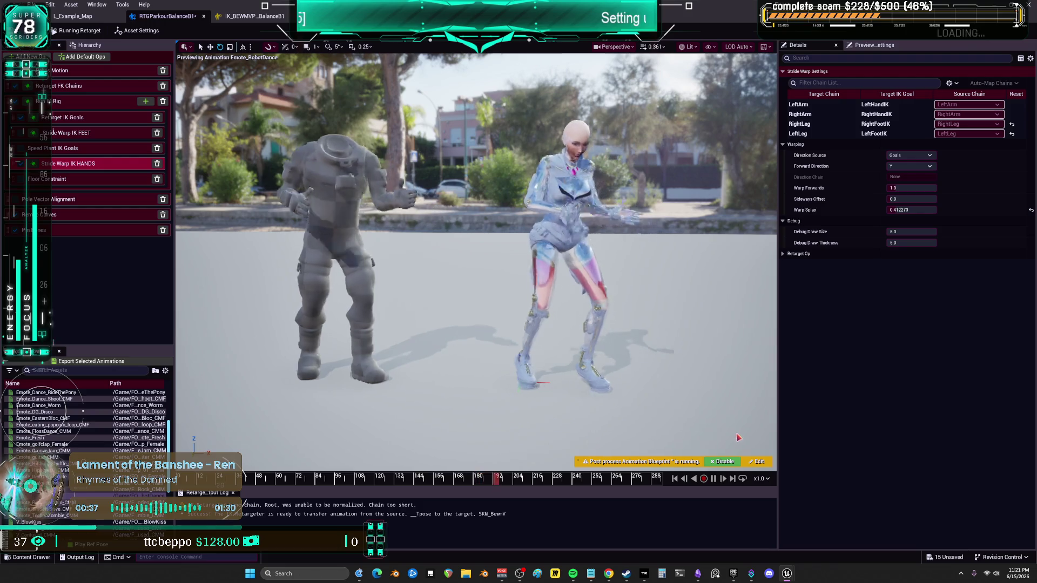
key("f")
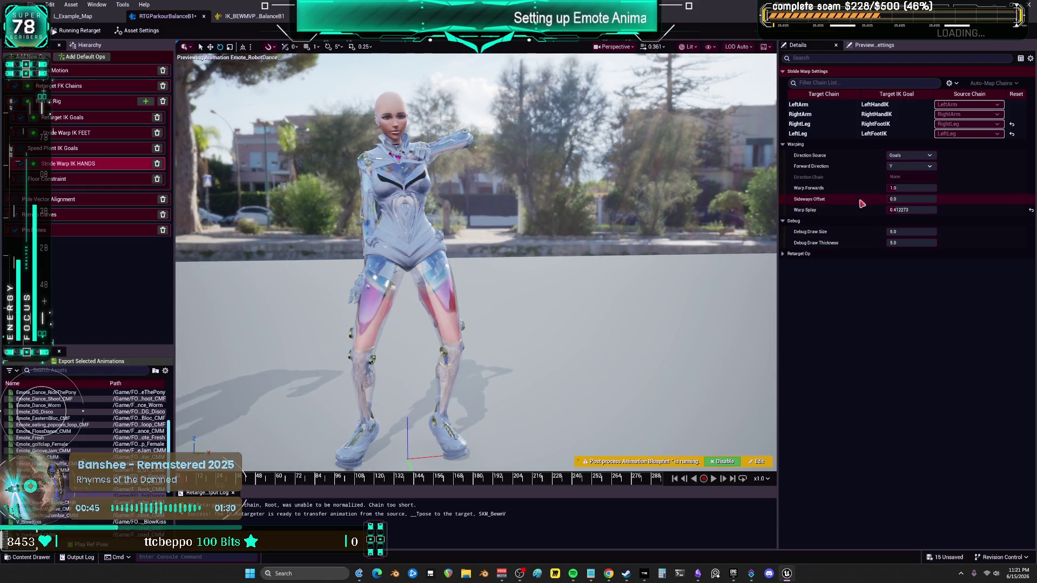
mouse_move(912, 212)
left_mouse_down()
mouse_move(929, 212)
mouse_move(918, 212)
mouse_move(926, 200)
mouse_move(907, 210)
left_mouse_up()
left_click(911, 200)
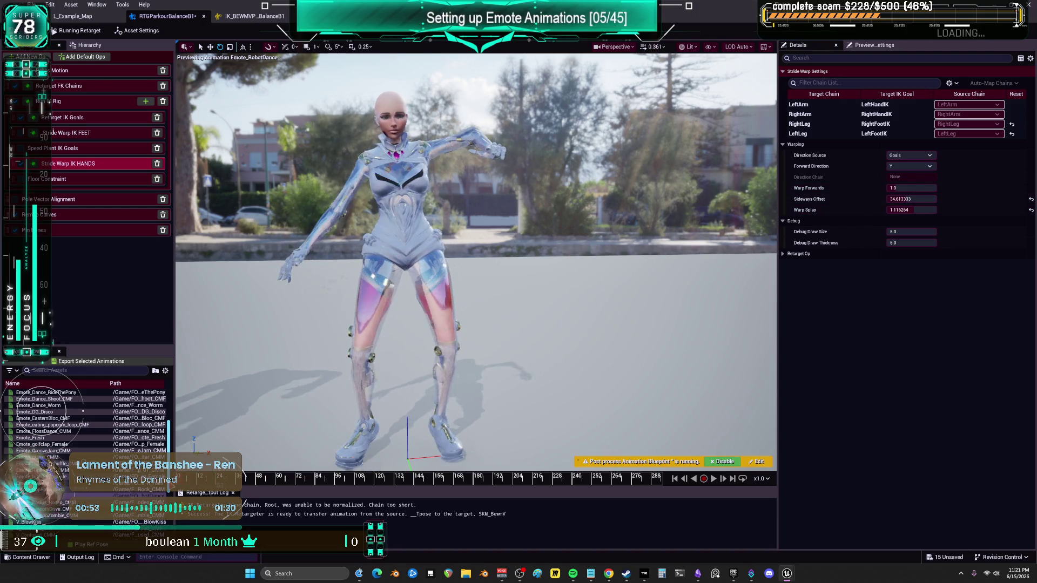
mouse_move(270, 492)
left_mouse_down()
mouse_move(513, 472)
mouse_move(668, 445)
left_mouse_up()
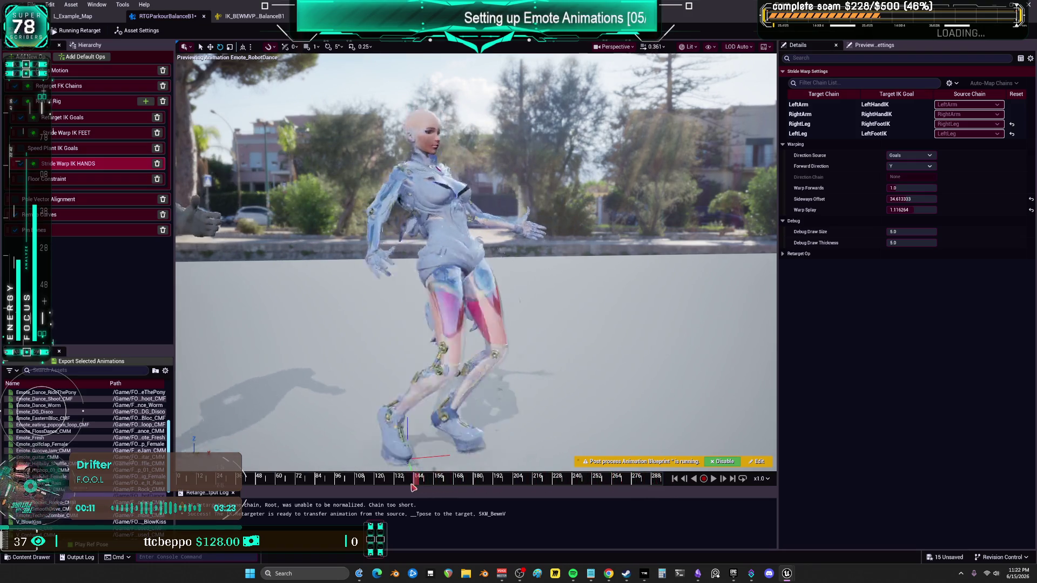
left_click(383, 483)
left_click_drag(383, 485, 510, 473)
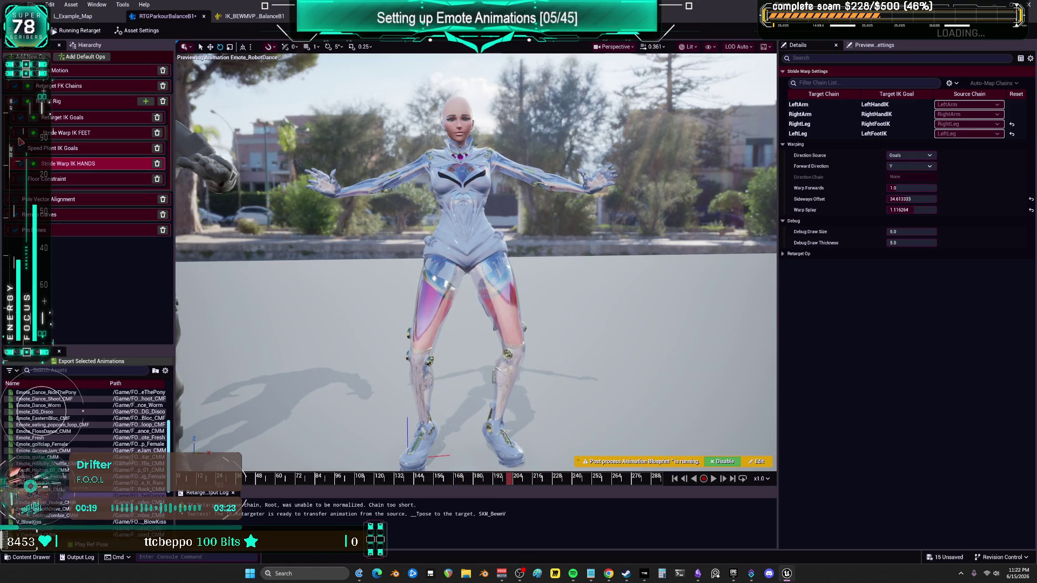
left_click(19, 139)
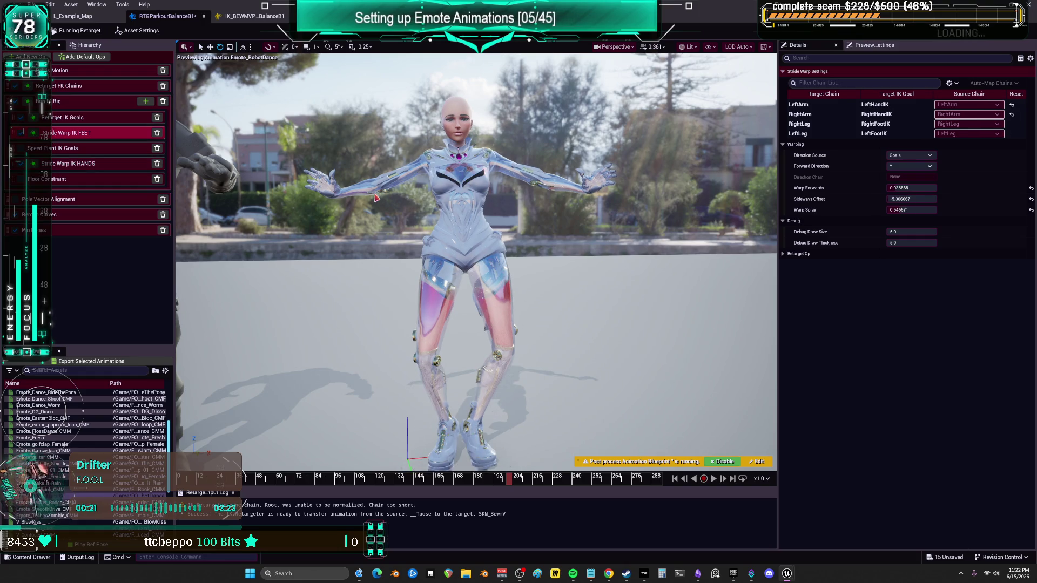
Test feet stride warp splay and sideways offset during playback, leaving Forwards 1.0, Offset 0.0, Splay 1.0
left_click_drag(898, 210, 929, 199)
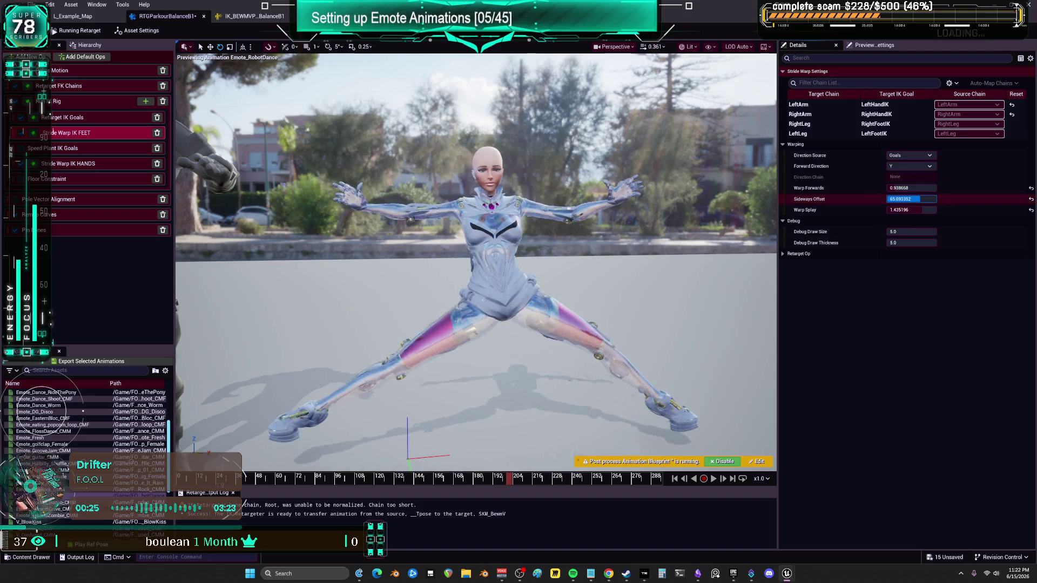
left_click(244, 476)
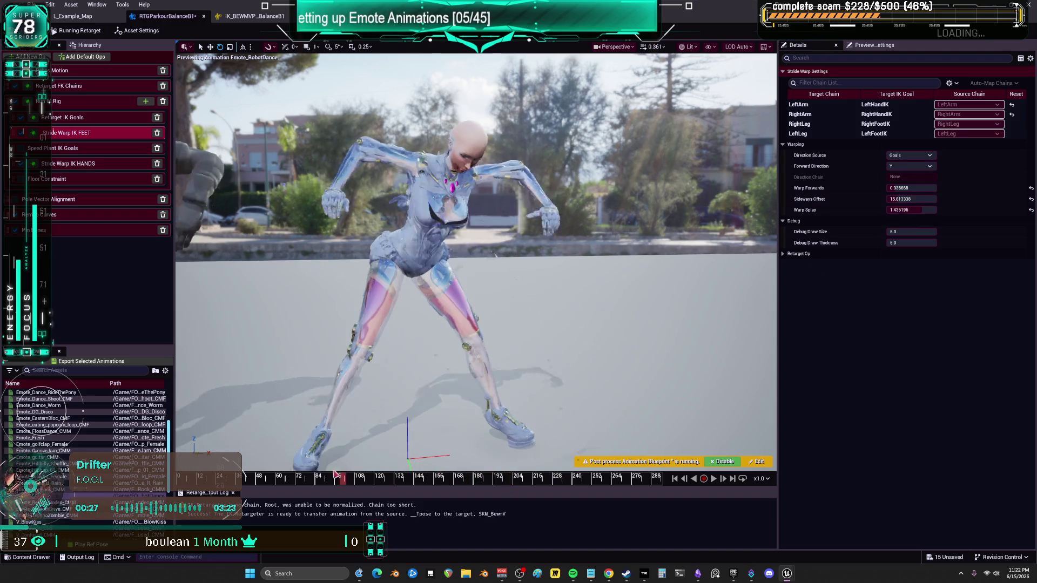
left_click(713, 479)
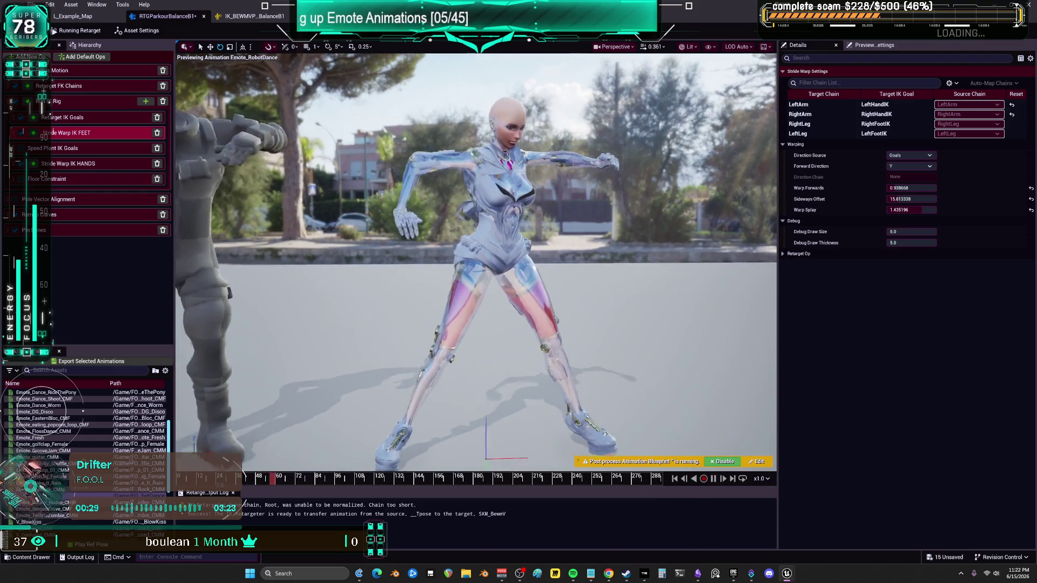
mouse_move(913, 199)
left_mouse_down()
mouse_move(878, 199)
mouse_move(950, 198)
mouse_move(907, 210)
mouse_move(917, 209)
left_mouse_up()
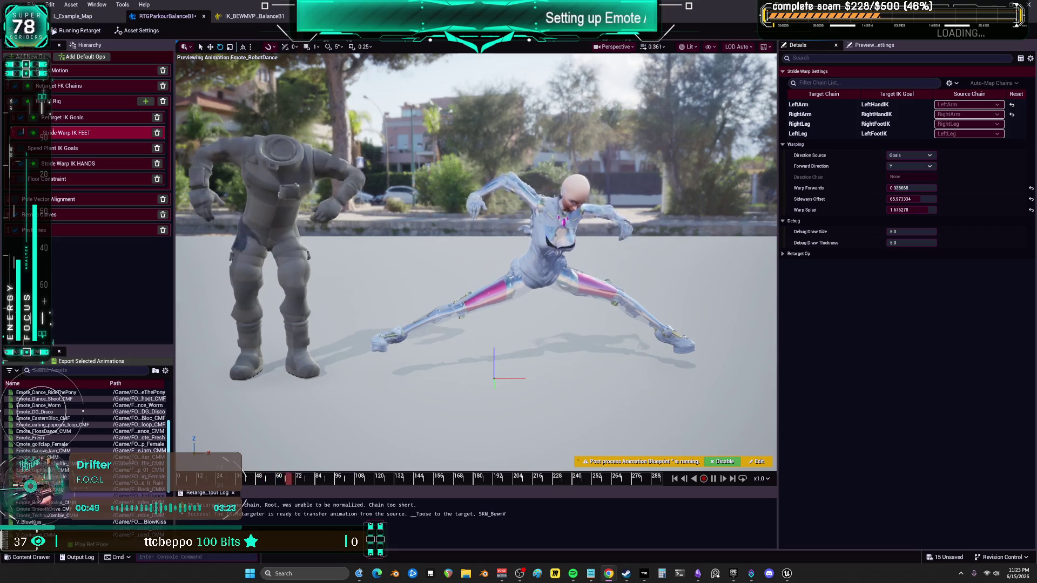
left_click_drag(918, 199, 899, 199)
type("-10")
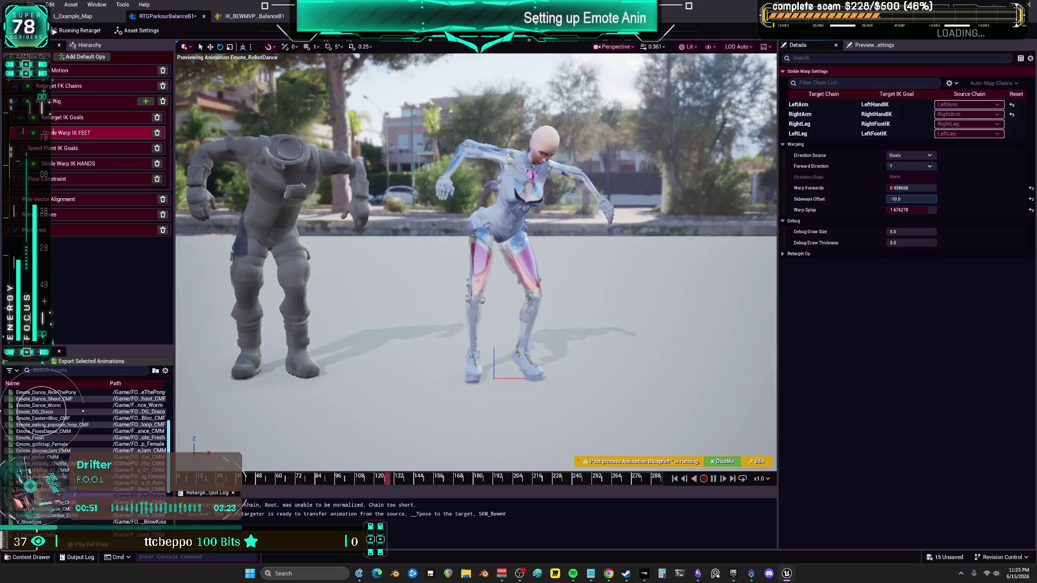
key("Return")
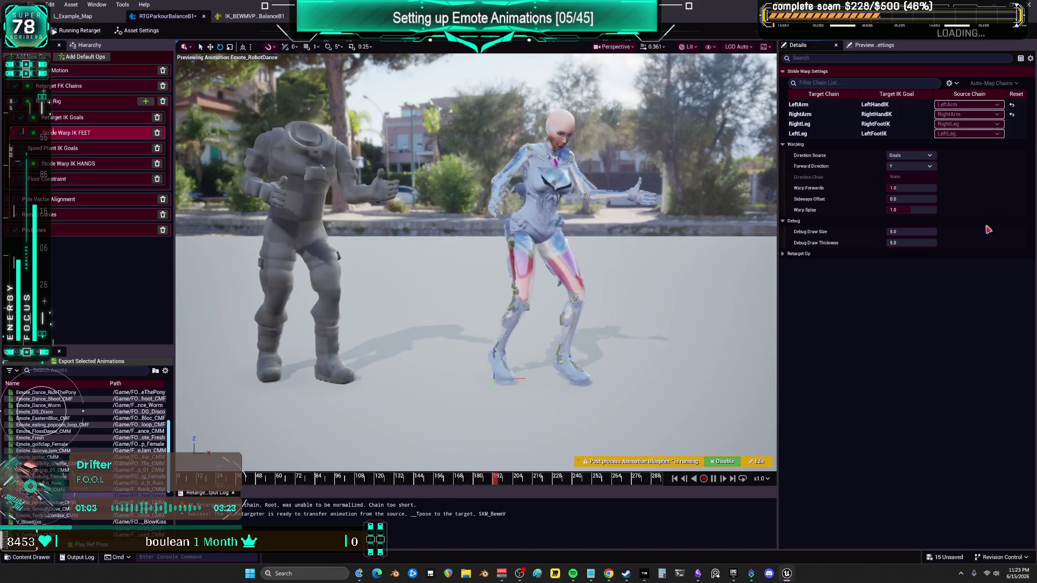
left_click(70, 86)
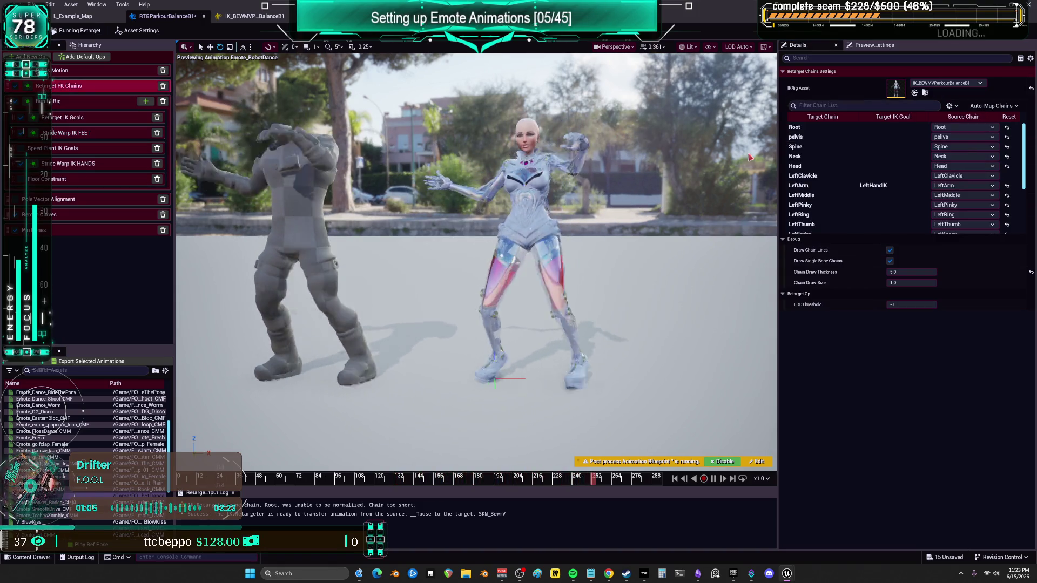
In the IK_BEWMVP rig, set pelvis Rotation and Position Stiffness to 1.0, then return to the retargeter
left_click(843, 137)
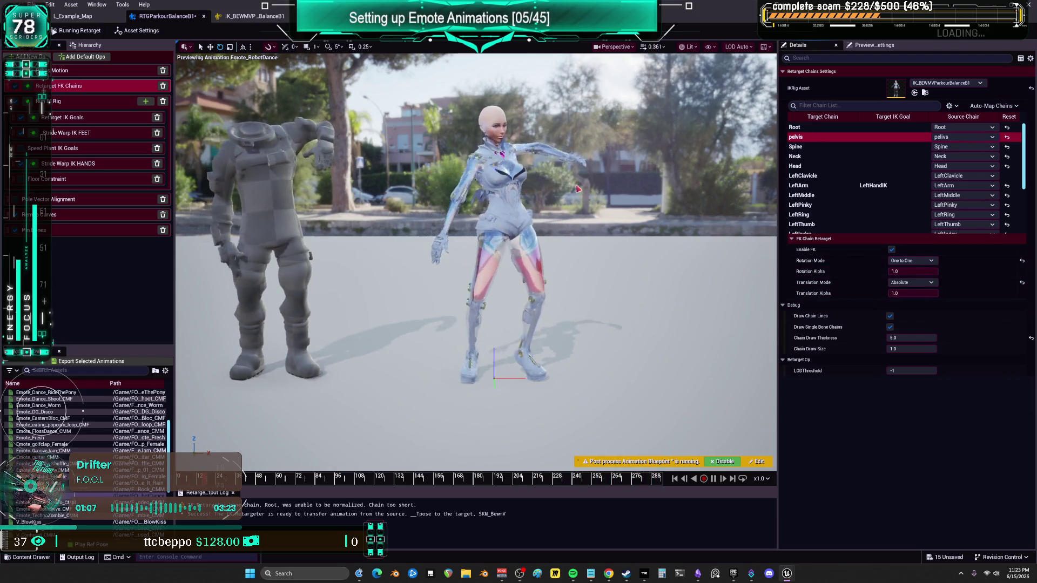
left_click(81, 70)
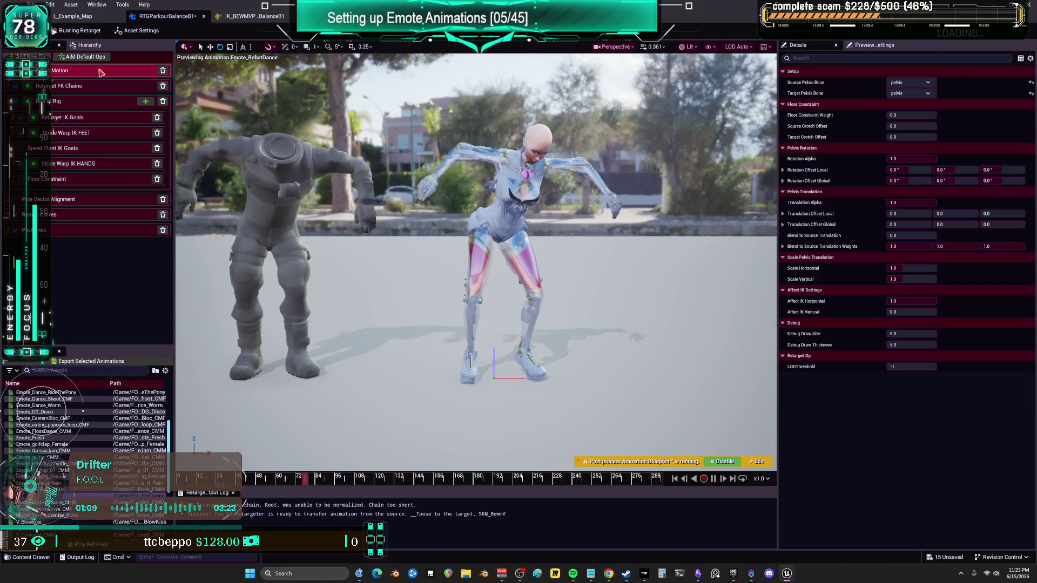
left_click(251, 16)
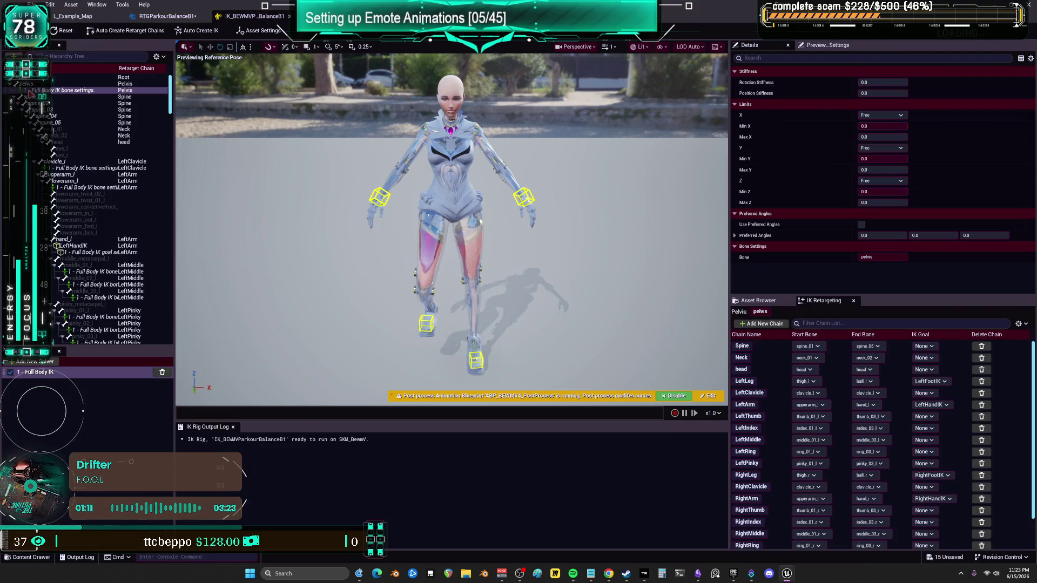
left_click(882, 82)
type("1")
key("Tab")
type("1")
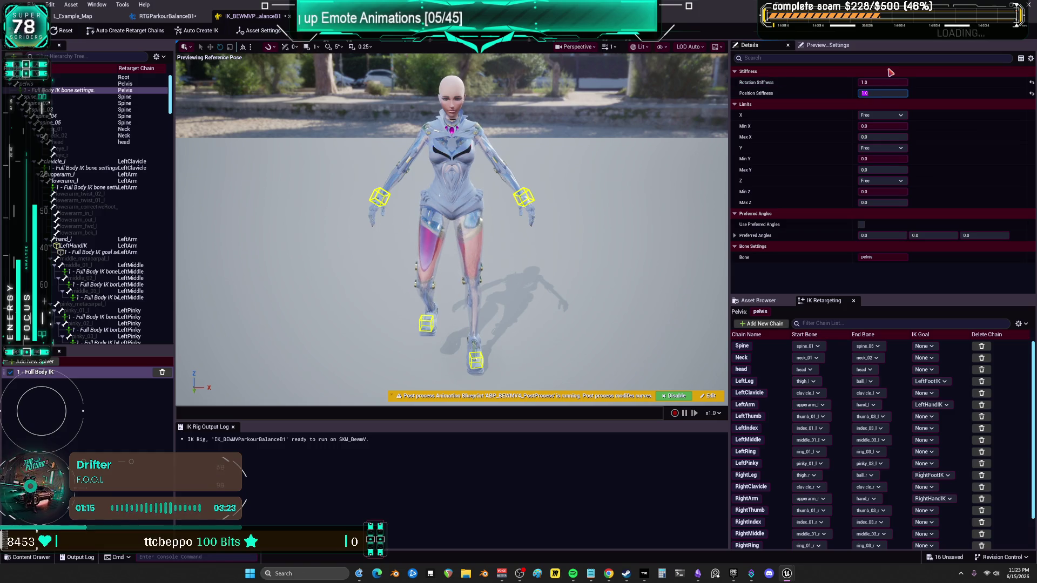
left_click(161, 16)
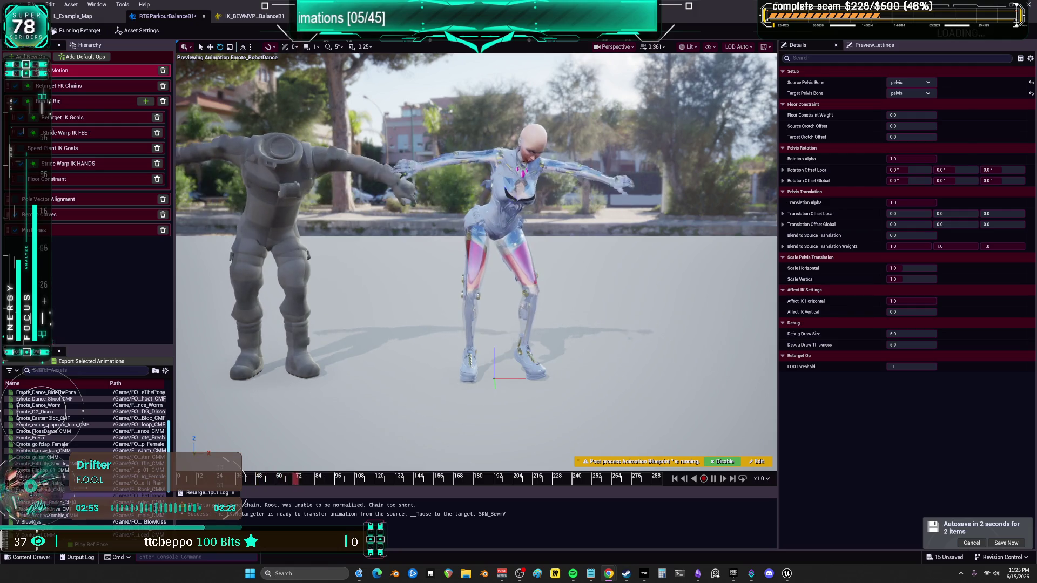
Export the retargeted robot dance as a new animation, then load Emote_SmoothDrive_CMF for preview
left_click(98, 362)
left_click(558, 413)
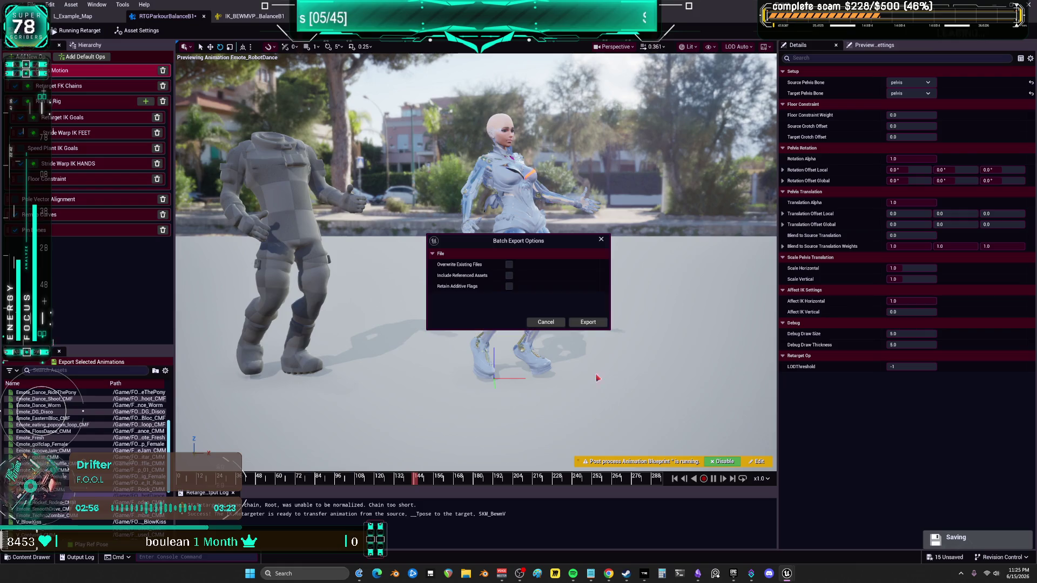
left_click(588, 324)
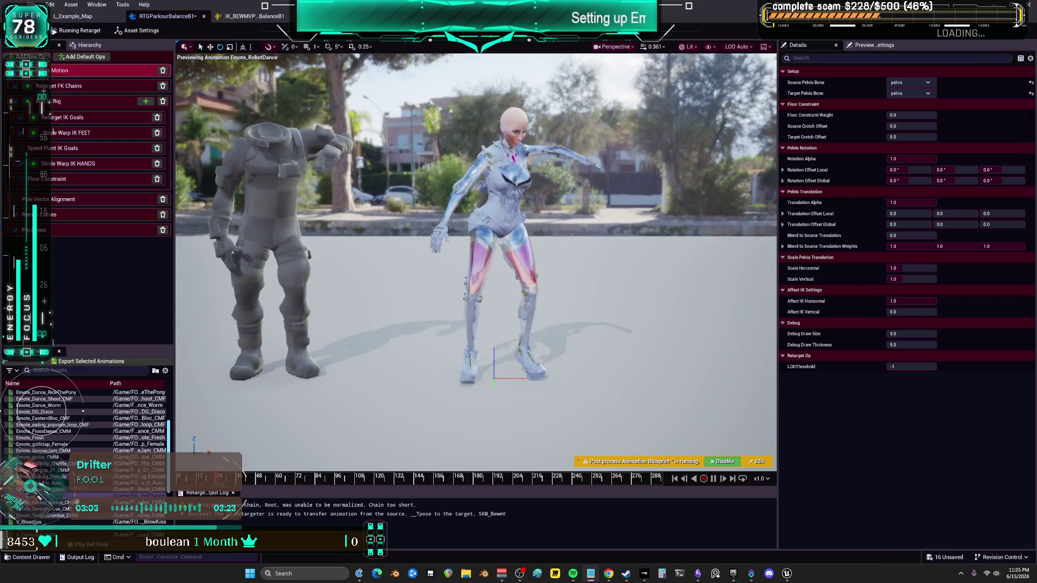
left_click(60, 509)
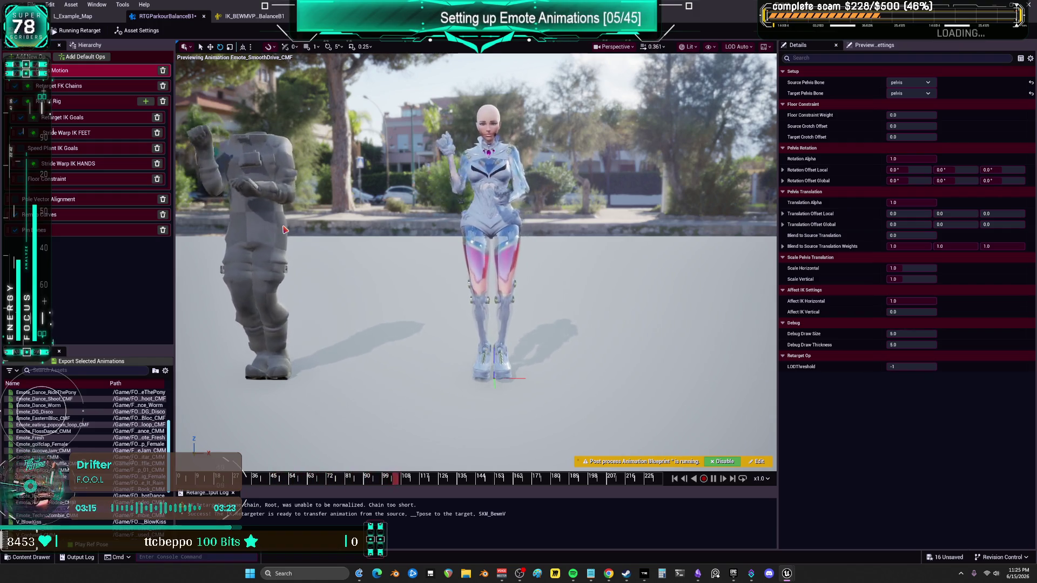
Lower the LeftClavicle chain's Rotation Alpha and set RightClavicle Rotation Alpha to 0.33
scroll(475, 259, "up", 5)
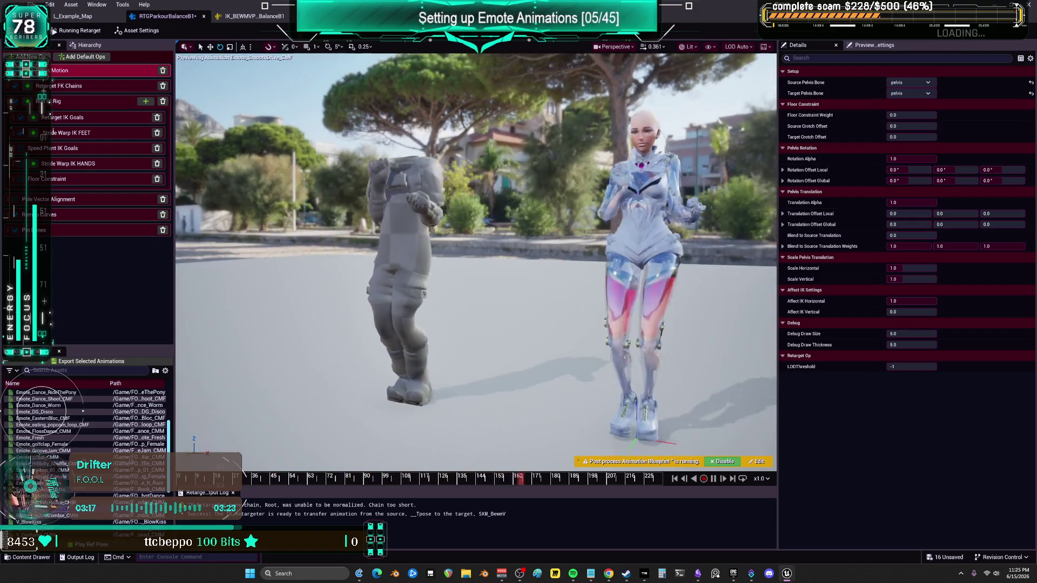
scroll(475, 259, "down", 4)
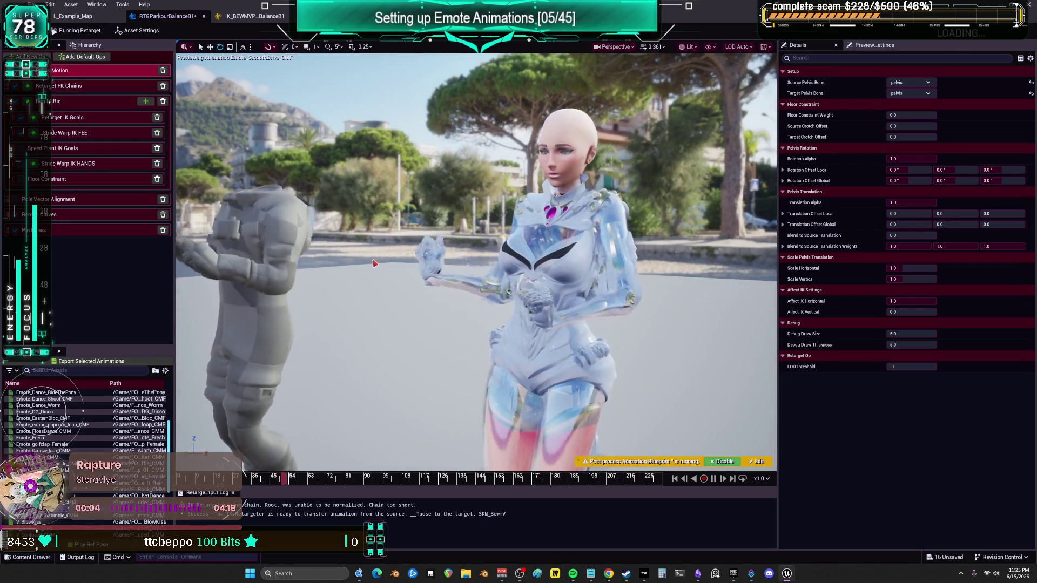
left_click(59, 86)
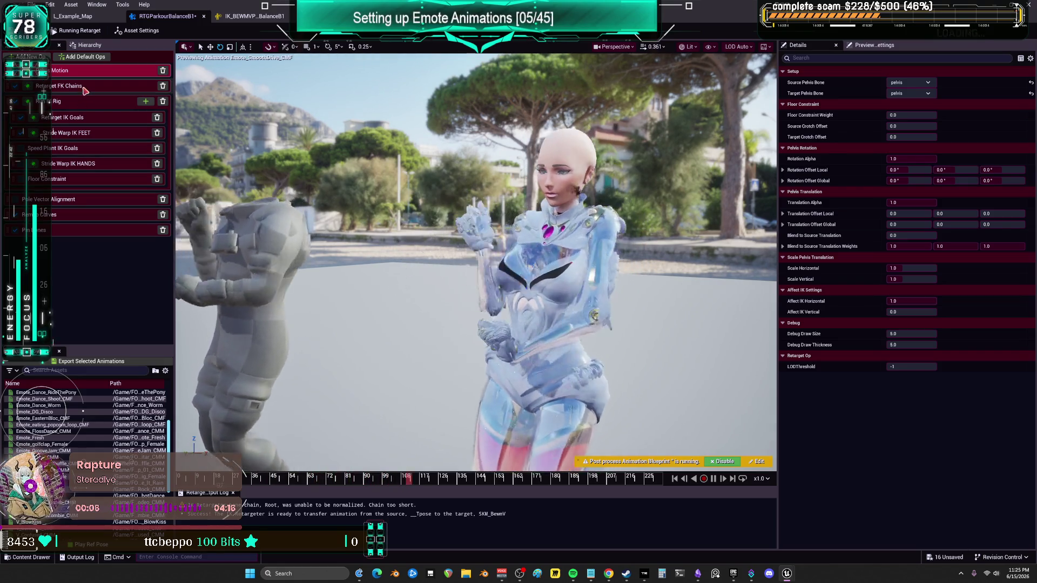
left_click(815, 176)
left_click_drag(918, 271, 888, 272)
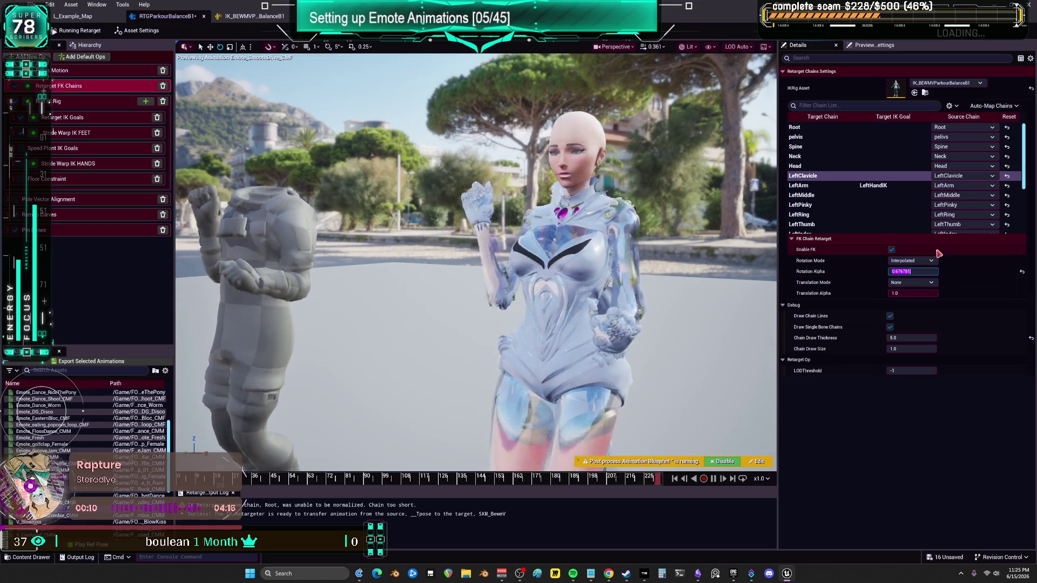
left_click(810, 156)
left_click(817, 176)
scroll(823, 194, "down", 2)
left_click(820, 194)
left_click(924, 271)
type("0.33")
key("Return")
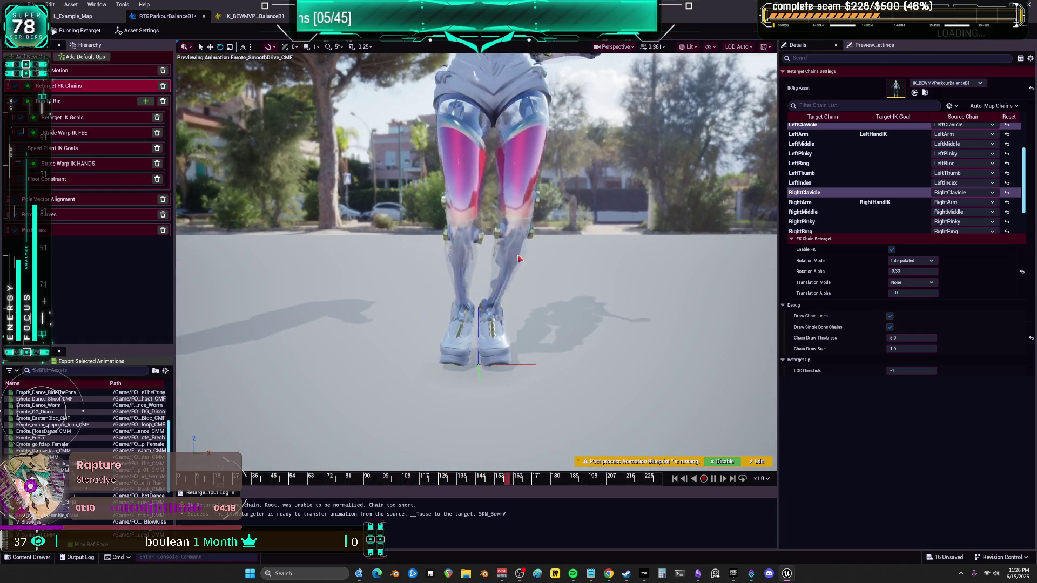
Export the retargeted SmoothDrive dance as a new animation
left_click(101, 360)
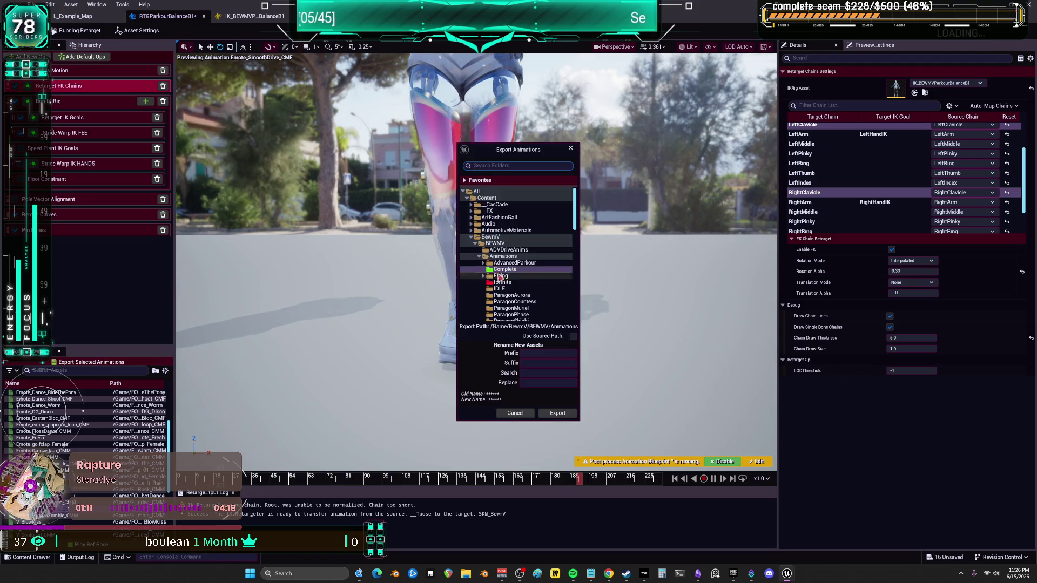
left_click(550, 417)
left_click(589, 322)
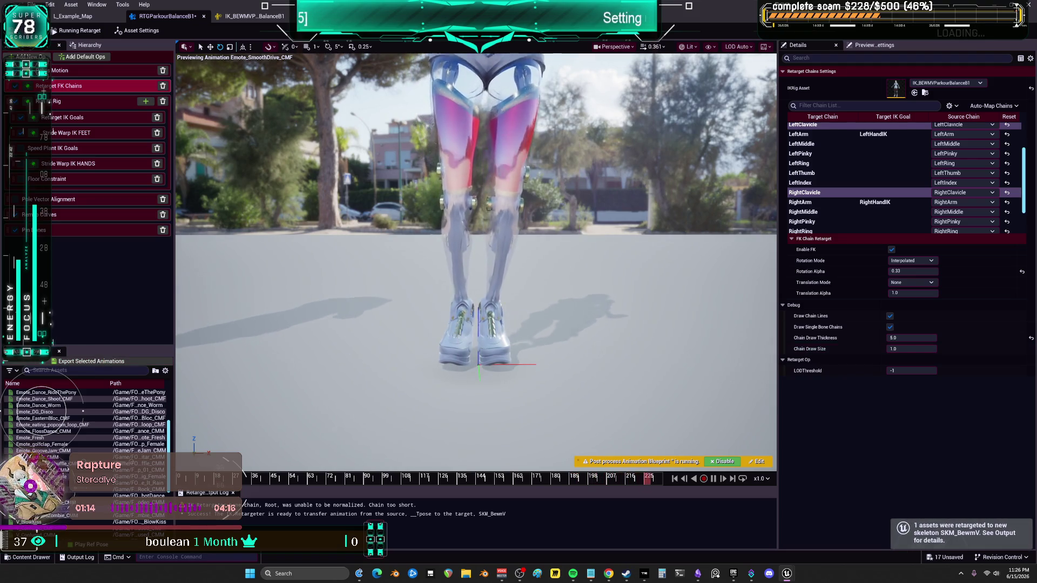